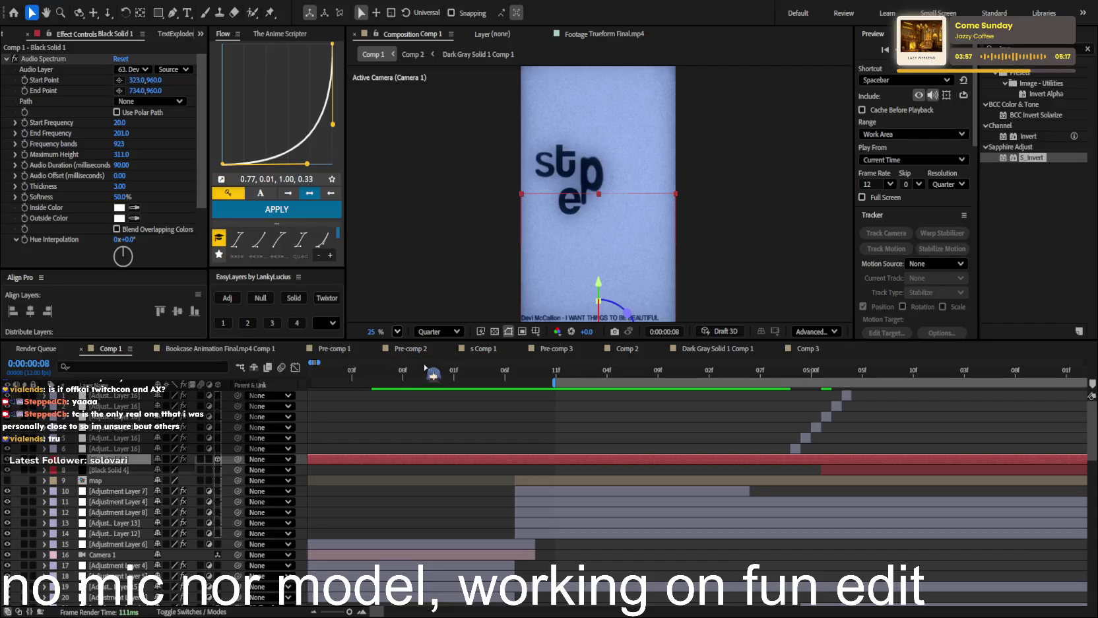
Scrub the Comp 1 timeline to check the motion and find the red figure's frame
drag(454, 373, 852, 381)
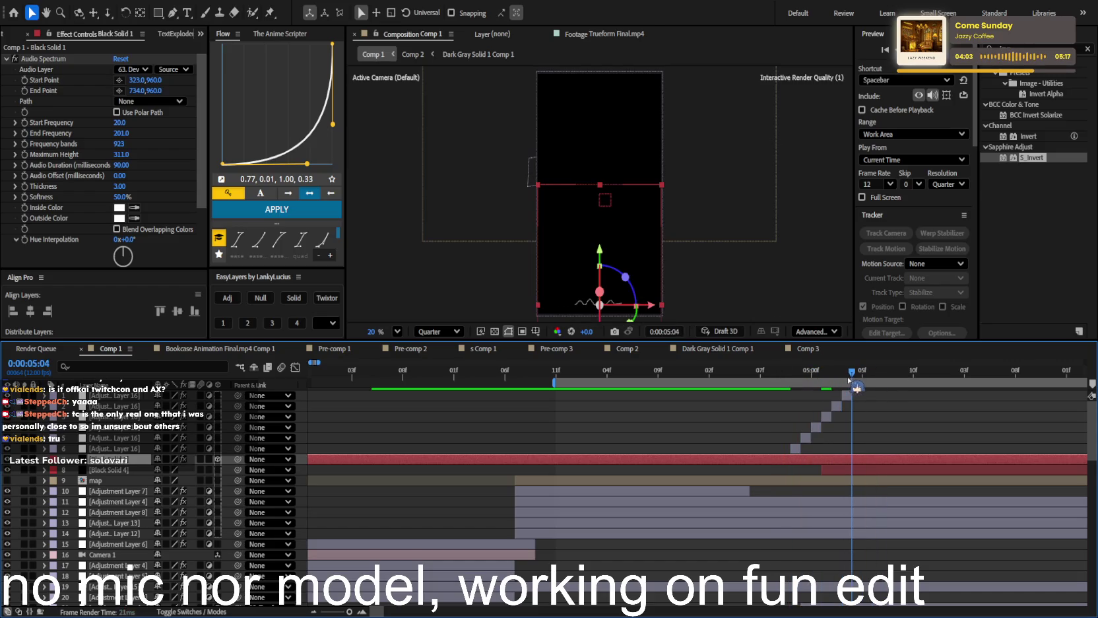
scroll(897, 428, down, 1)
scroll(904, 434, down, 2)
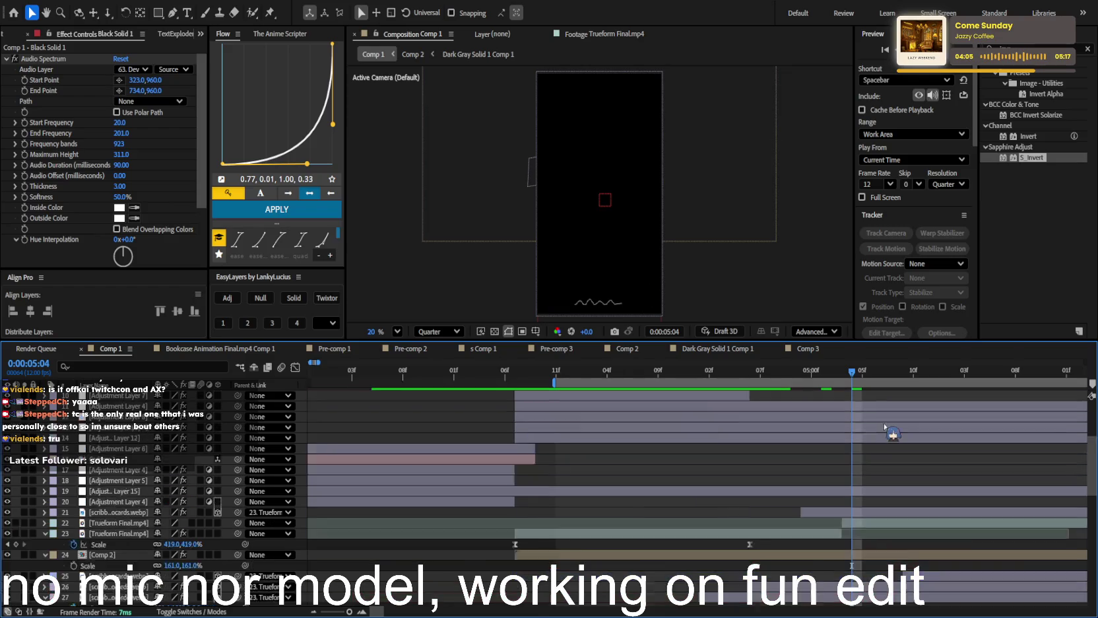
scroll(890, 437, right, 3)
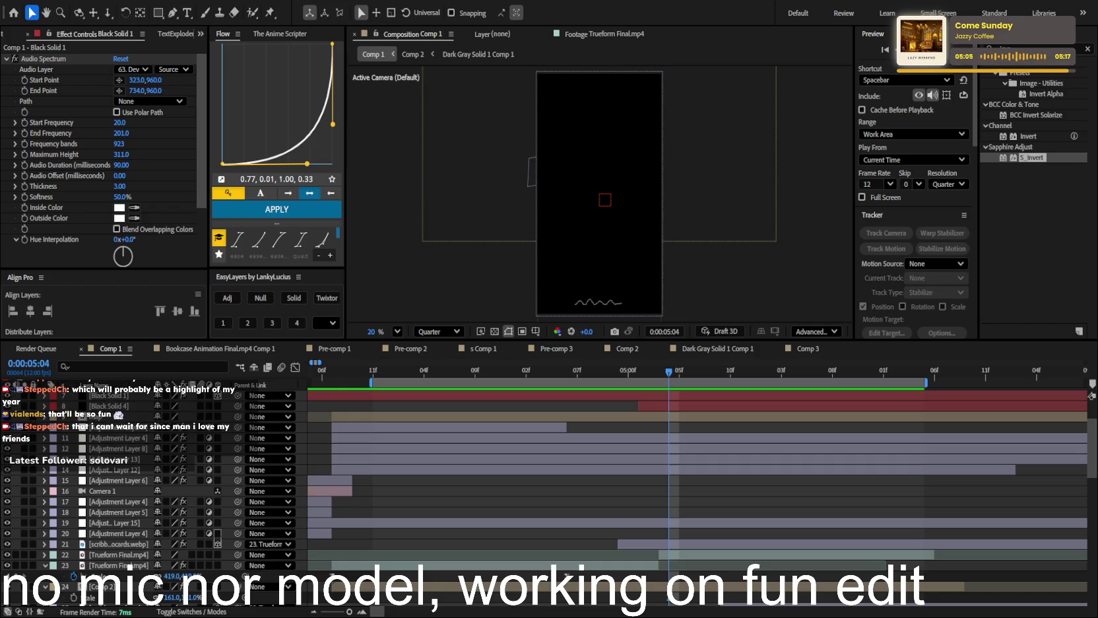
drag(668, 372, 646, 375)
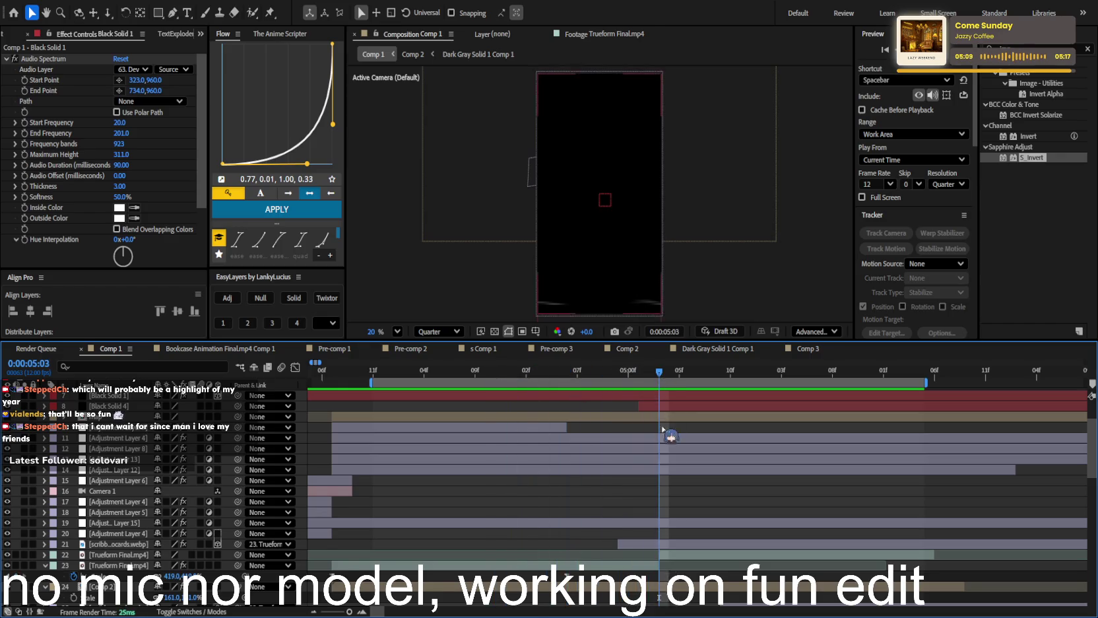
scroll(662, 431, up, 3)
click(633, 373)
drag(641, 382, 260, 385)
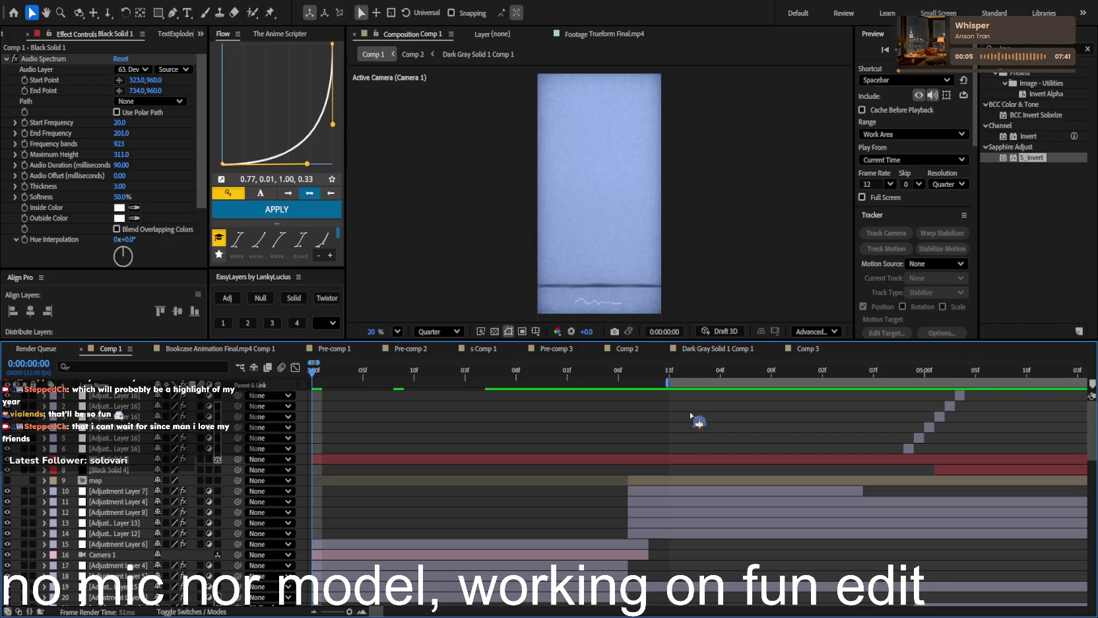
click(691, 389)
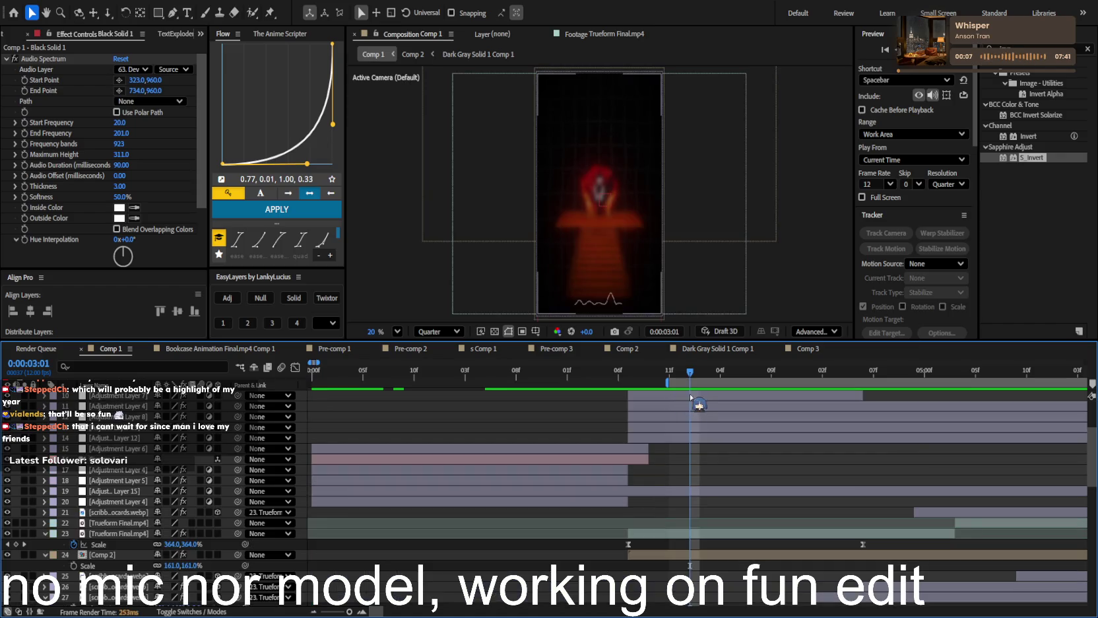
Zoom the timeline out to full duration and extend the work area to about 20 seconds
key(semicolon)
scroll(529, 442, up, 3)
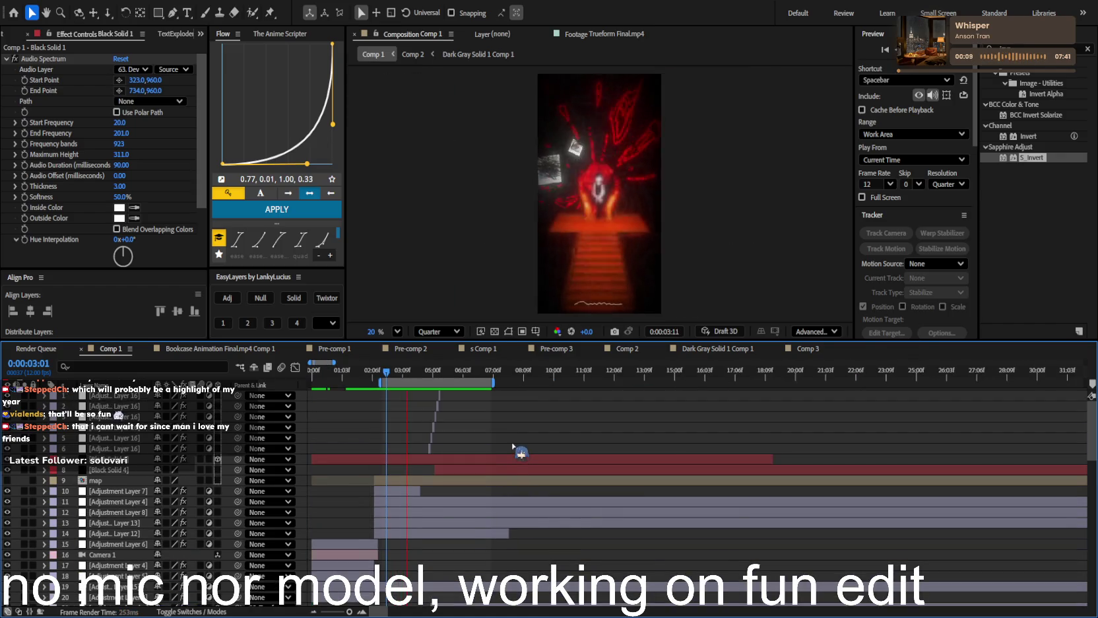
scroll(511, 446, up, 5)
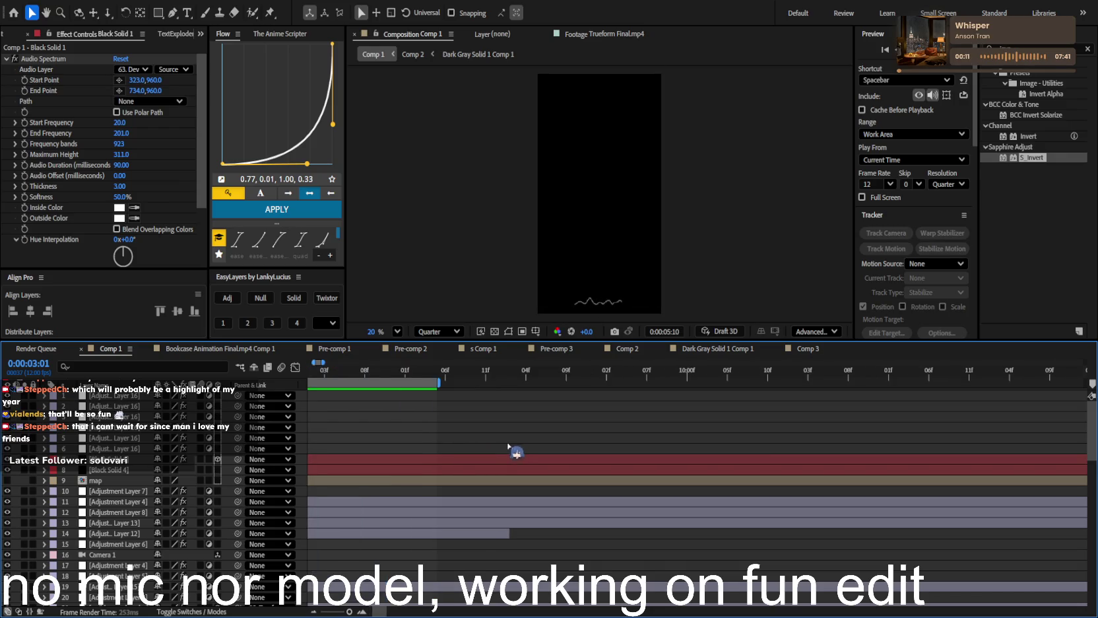
scroll(511, 448, down, 3)
scroll(562, 419, down, 3)
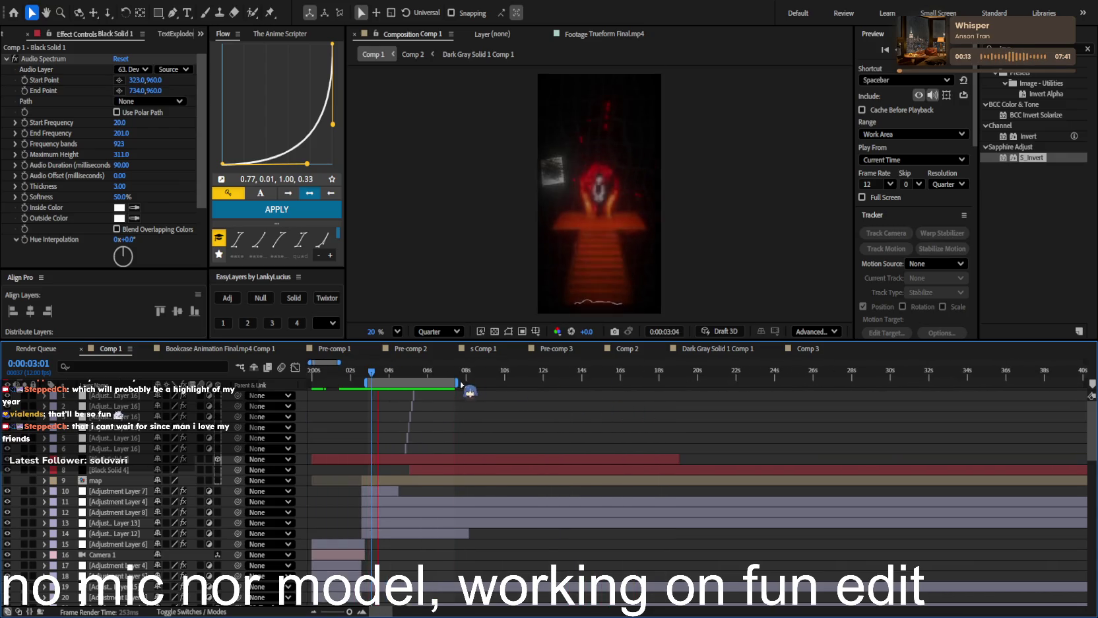
drag(458, 383, 685, 383)
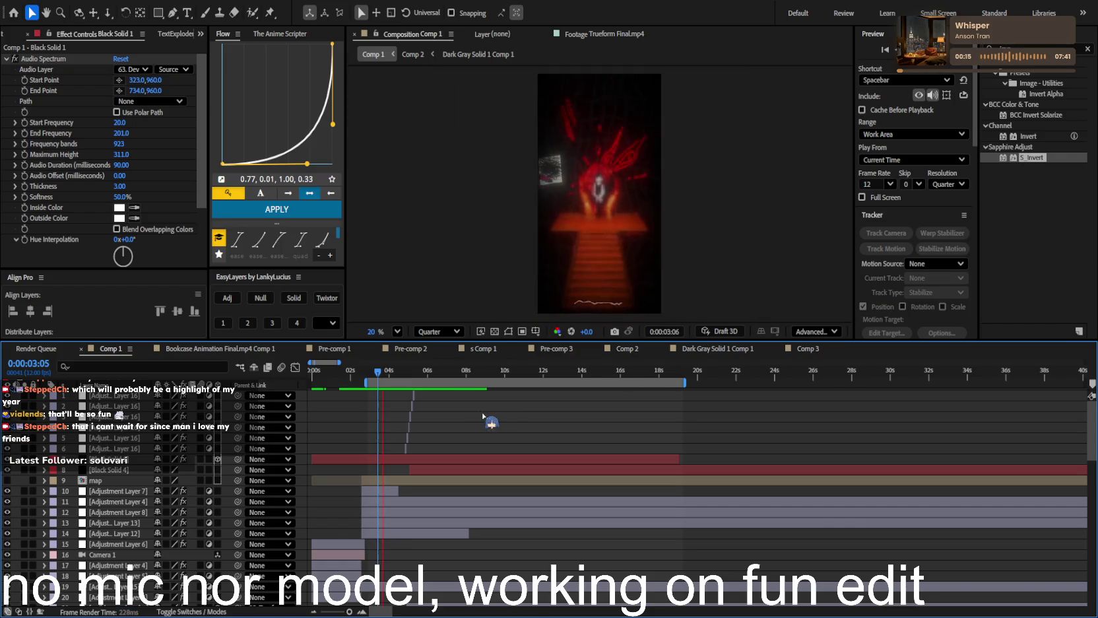
scroll(484, 416, down, 2)
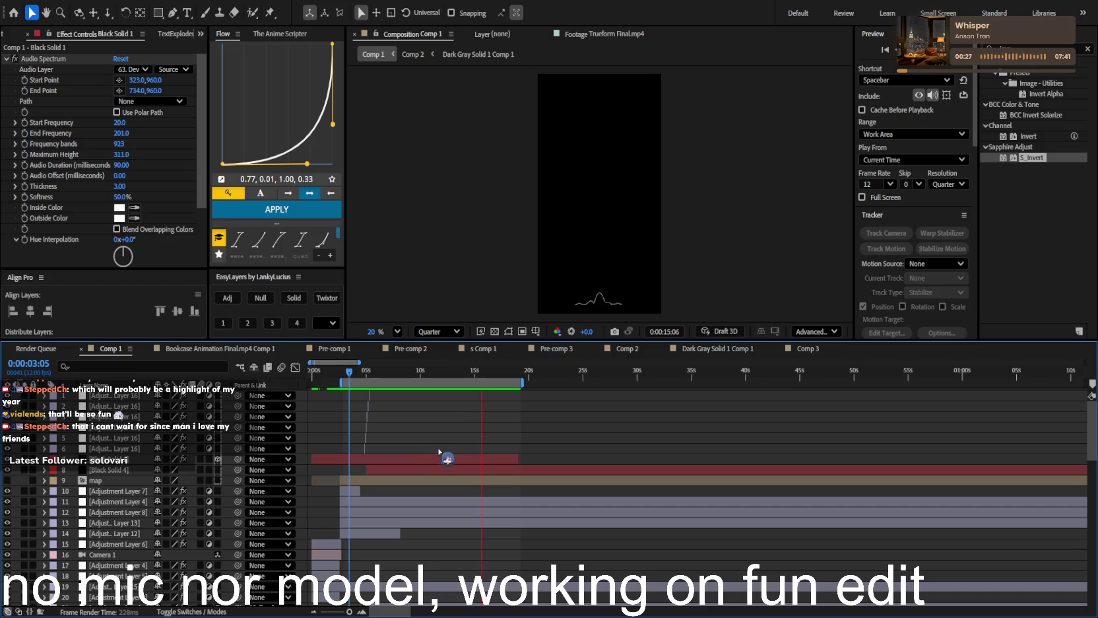
alt+scroll(521, 436, up, 5)
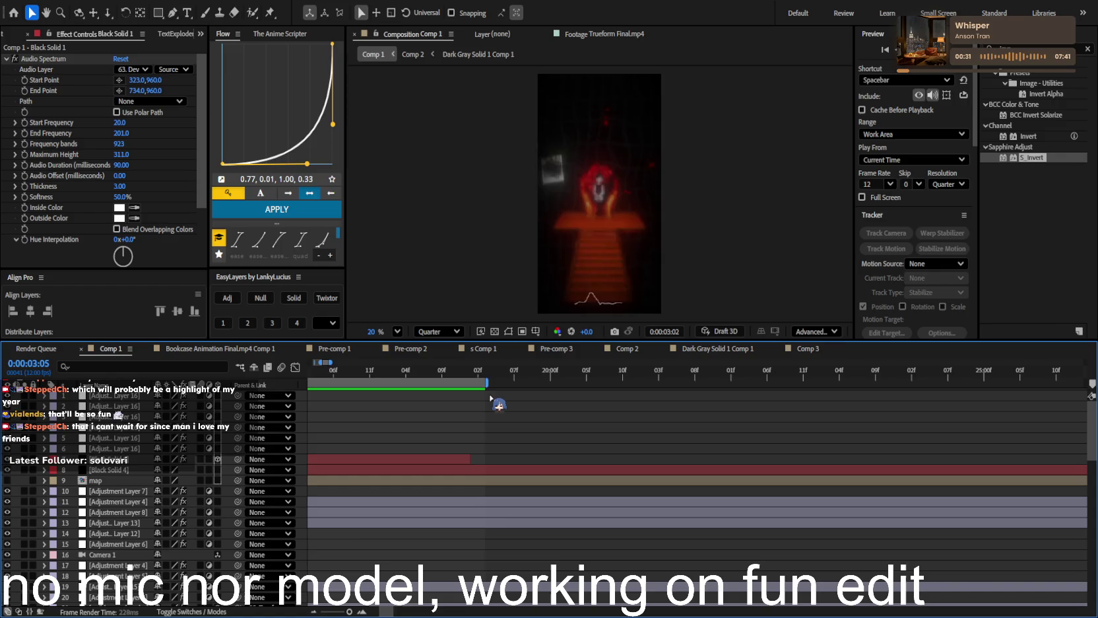
alt+scroll(429, 421, down, 5)
scroll(389, 433, left, 2)
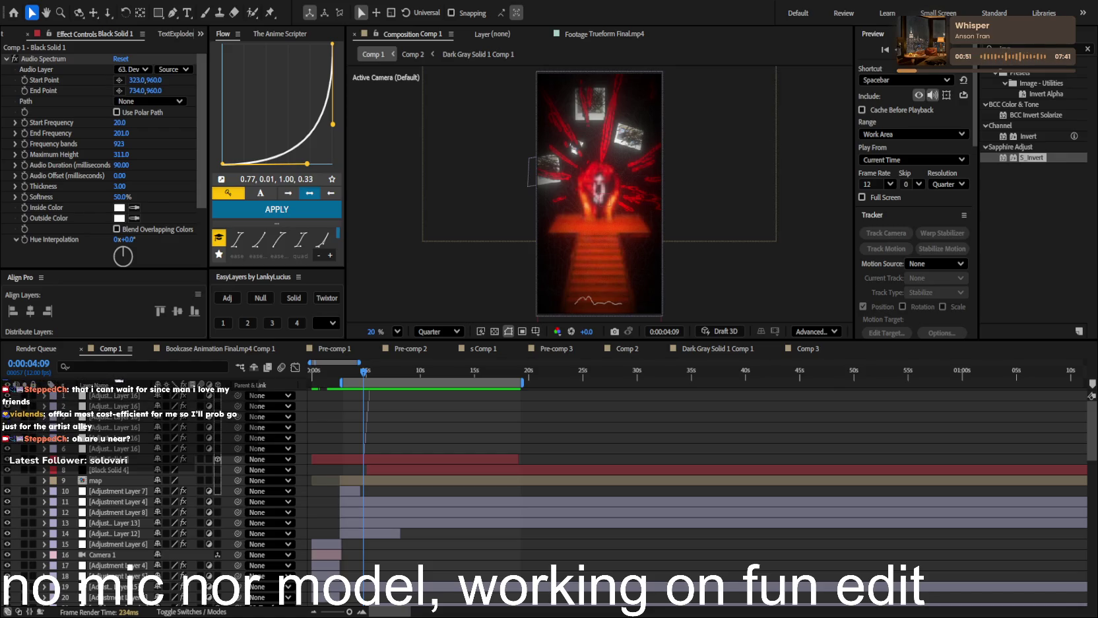
Play a RAM preview of the red character on the stairs, then stop it
key(equal)
key(equal)
key(minus)
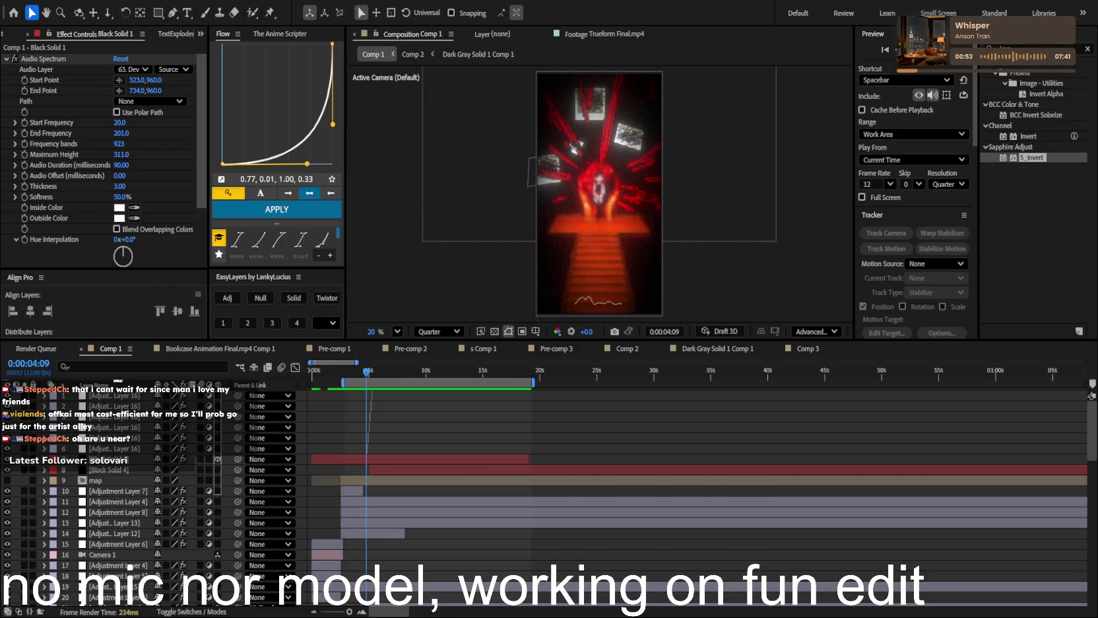
key(space)
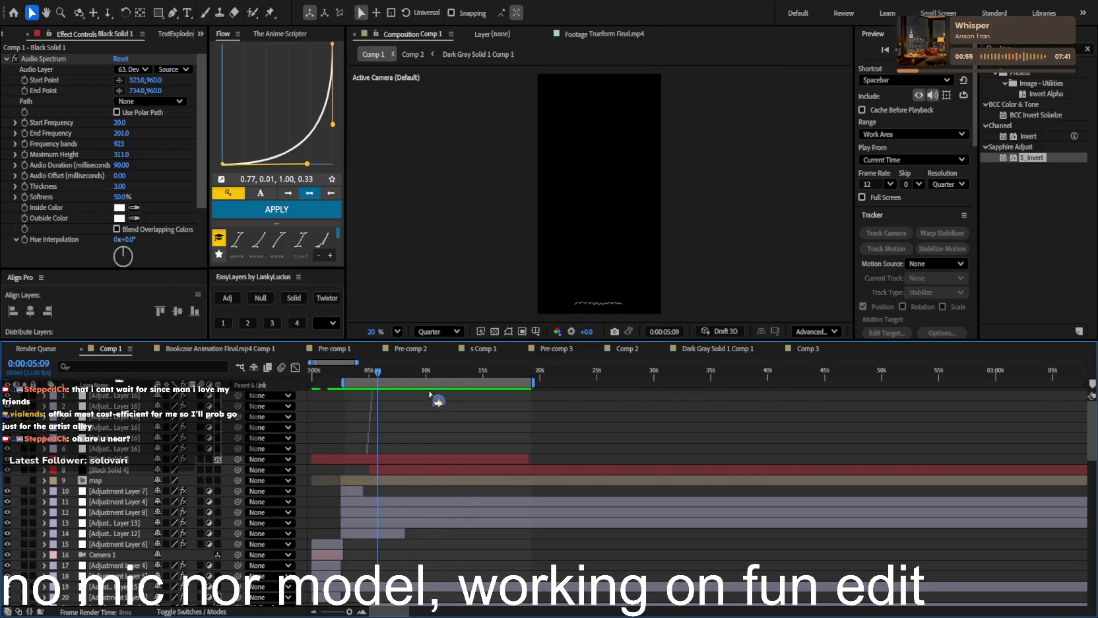
key(equal)
key(equal)
key(space)
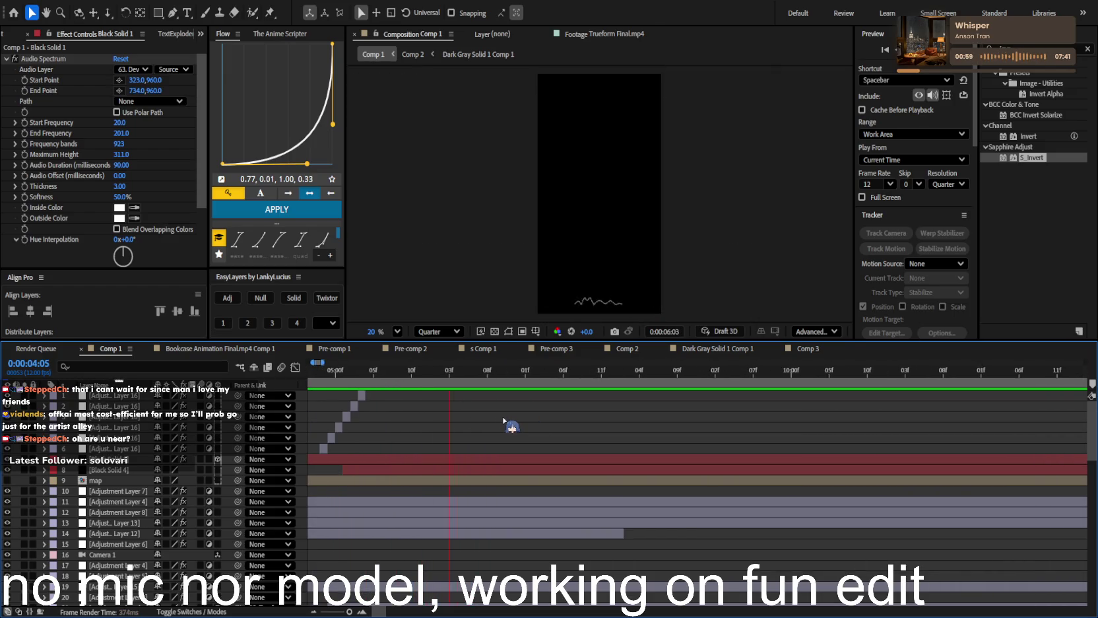
scroll(493, 417, up, 1)
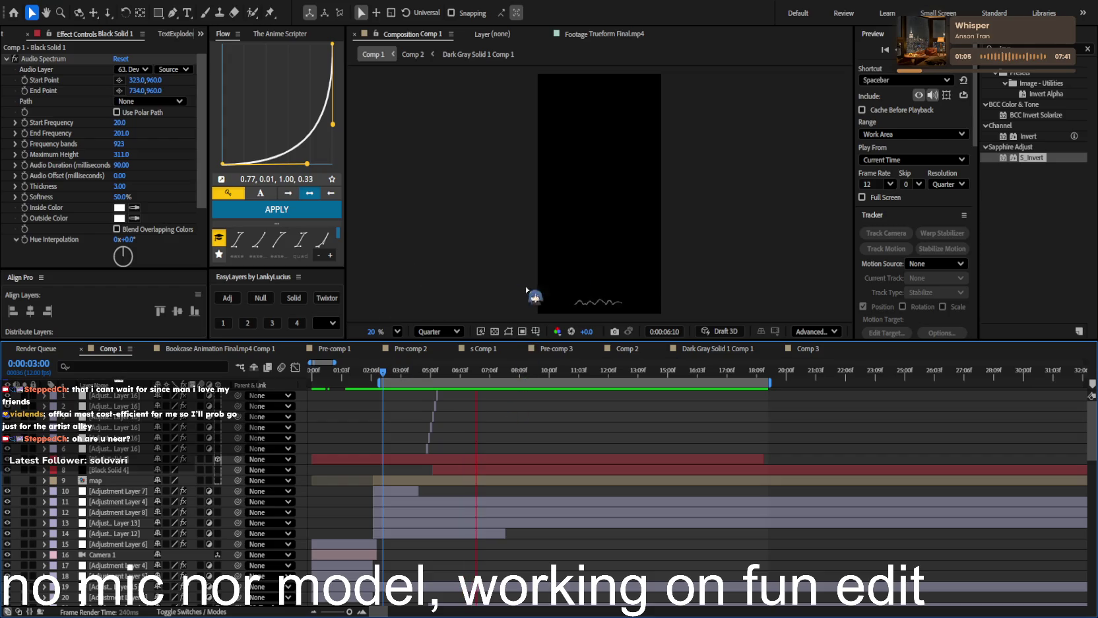
key(space)
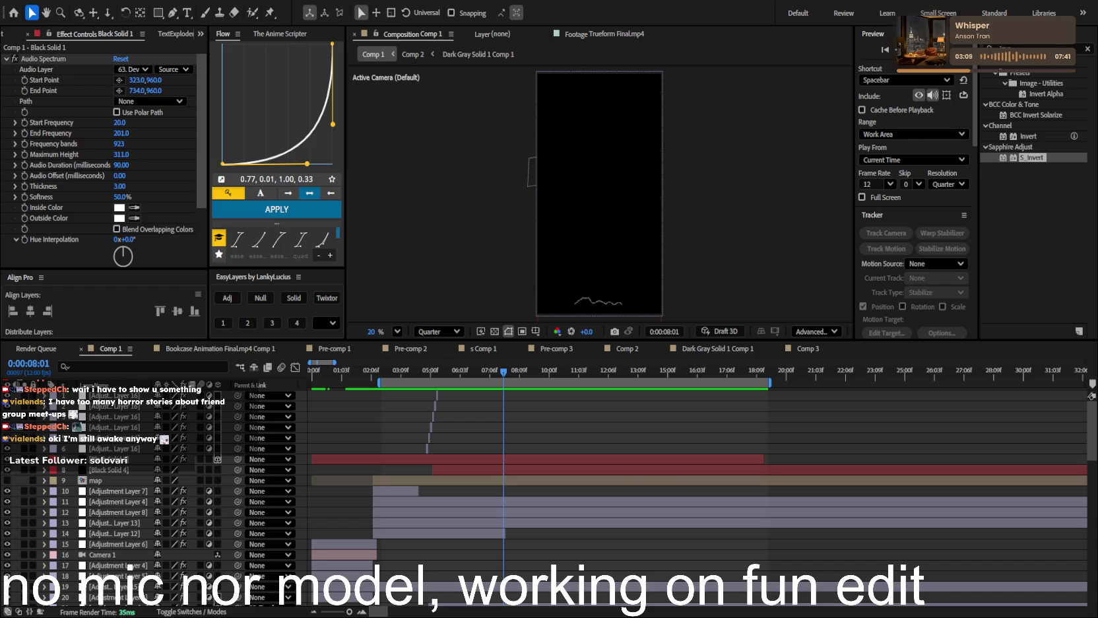
Switch from After Effects to the browser showing the YouTube video
key(alt+Tab)
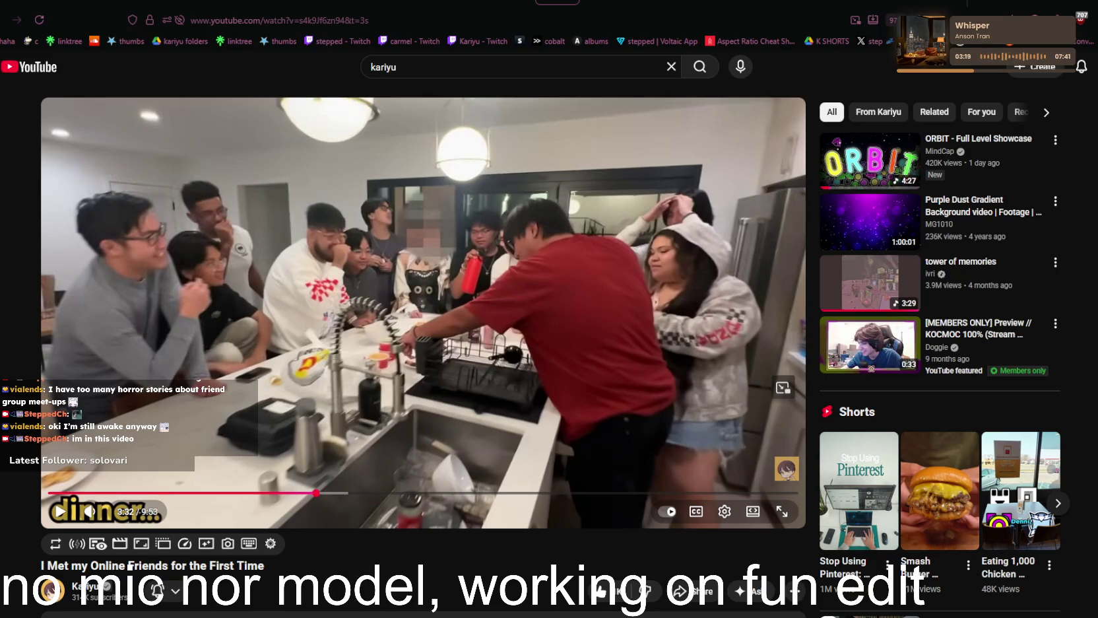
Seek the YouTube video between about 3:35 and 3:50, play the dinner scene, then pause
click(340, 493)
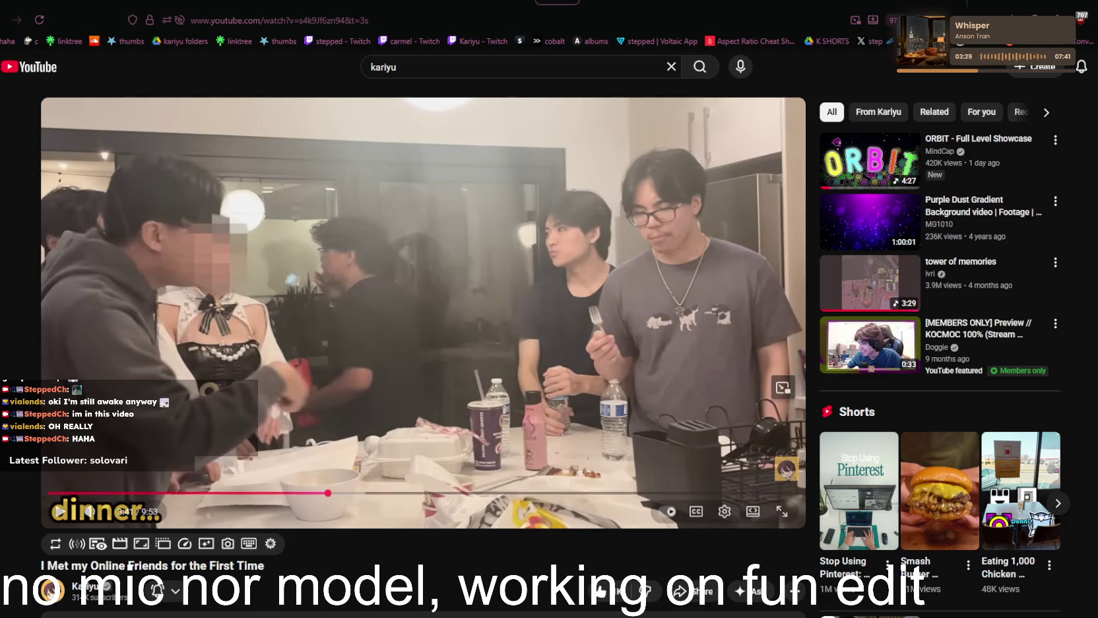
click(323, 494)
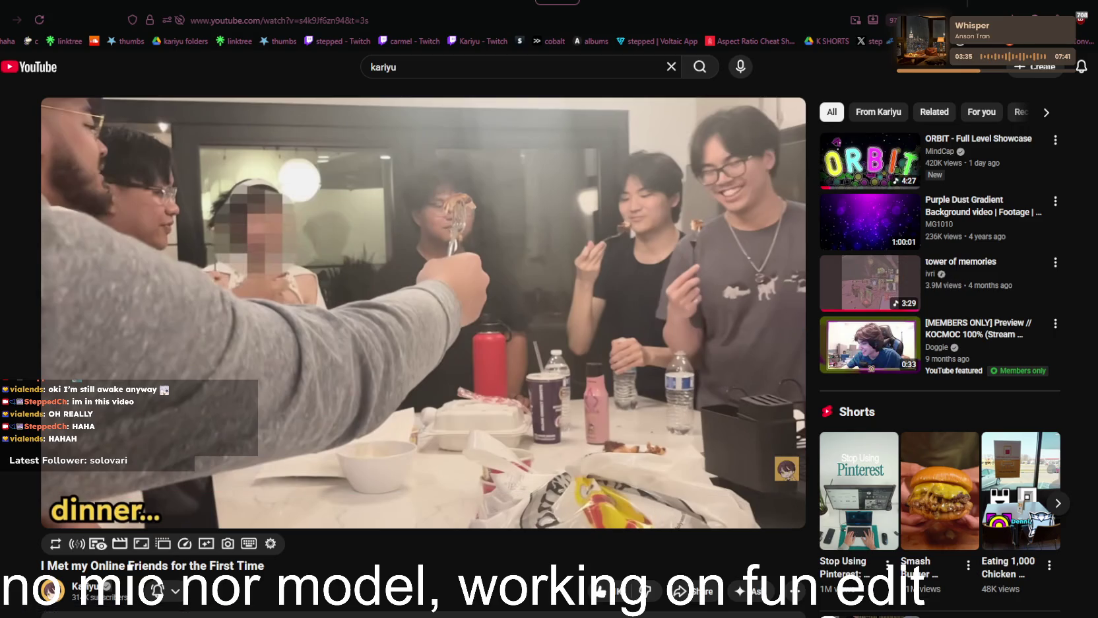
mouse_move(870, 220)
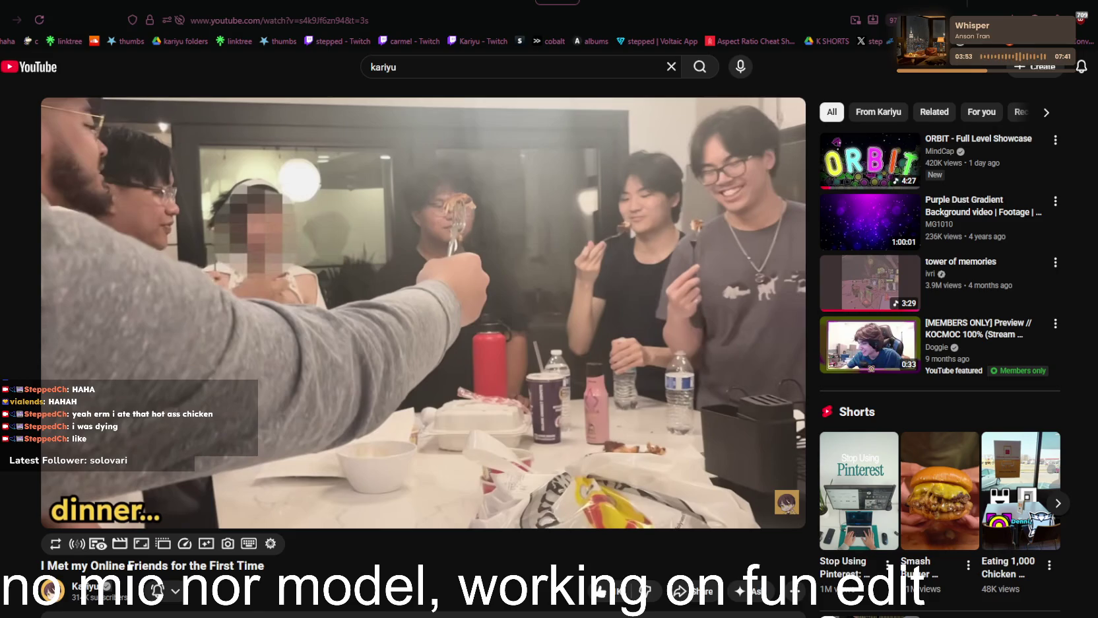
click(430, 393)
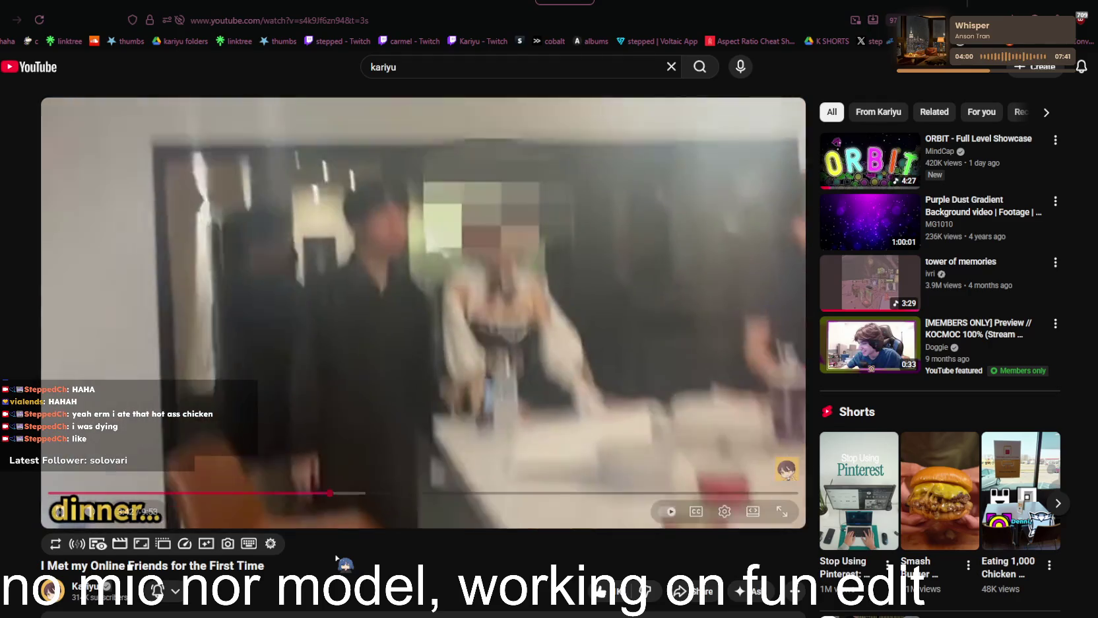
click(319, 475)
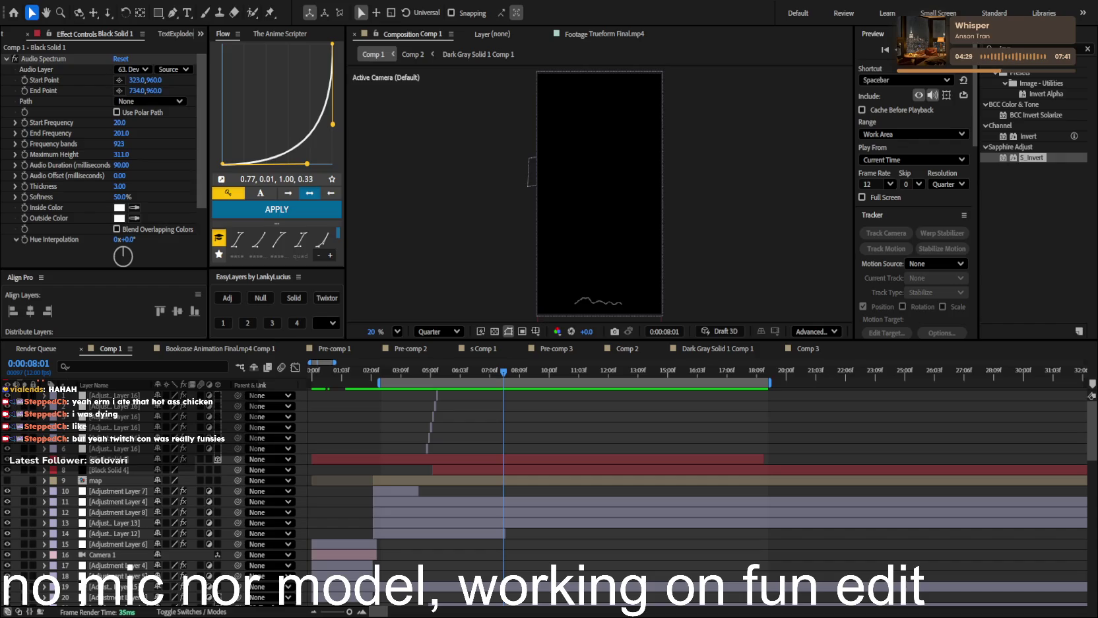
mouse_move(504, 372)
mouse_down()
mouse_move(436, 374)
mouse_move(453, 382)
mouse_up()
scroll(490, 423, up, 4)
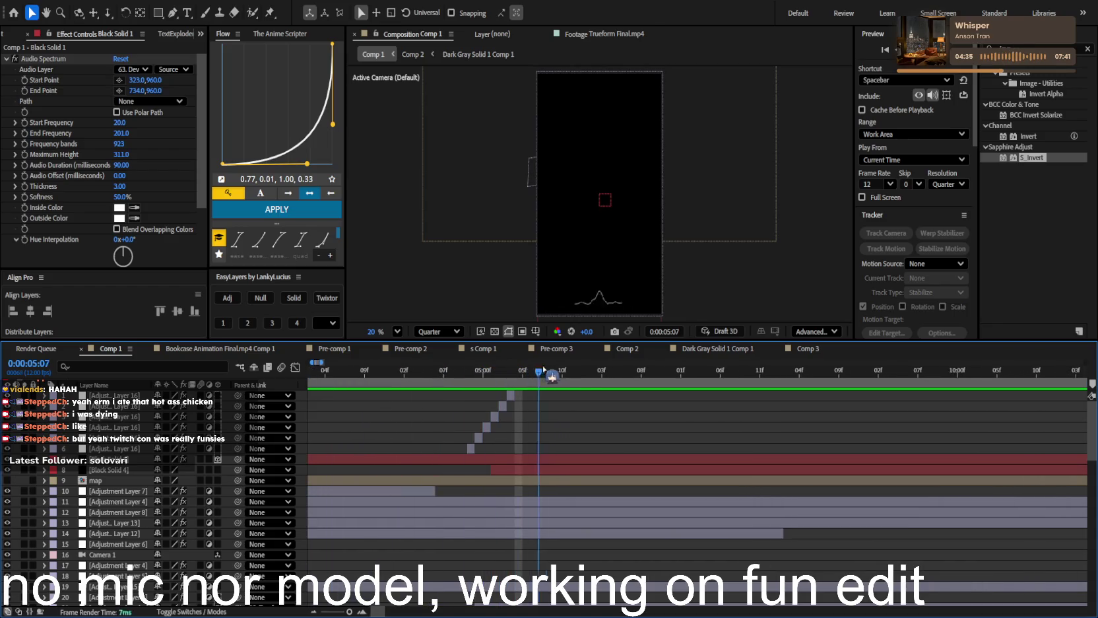
scroll(656, 435, down, 5)
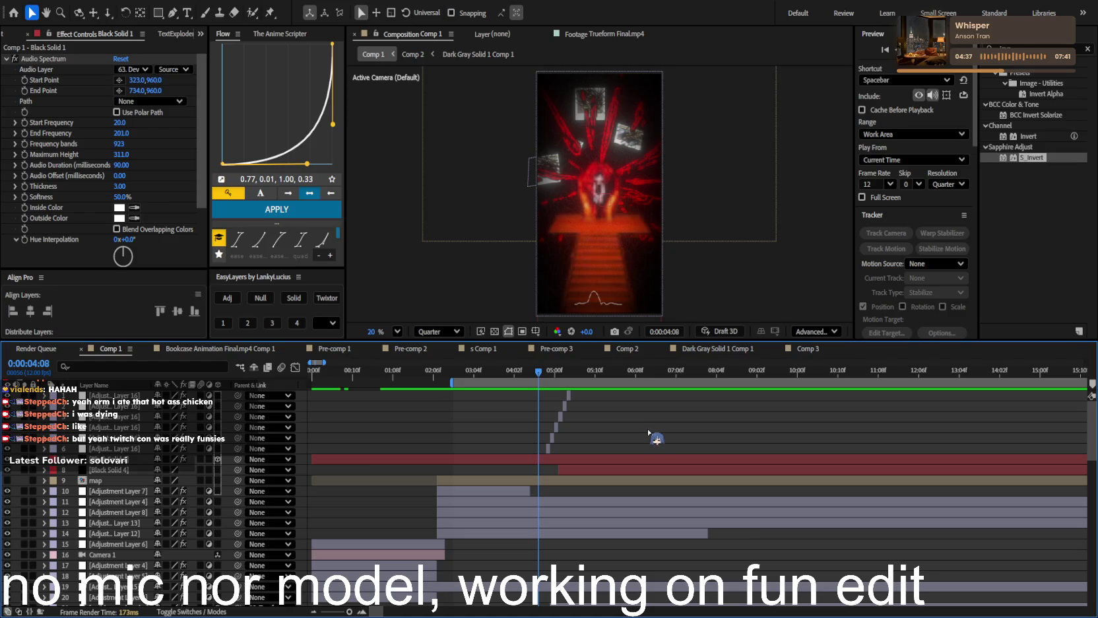
drag(547, 381, 572, 377)
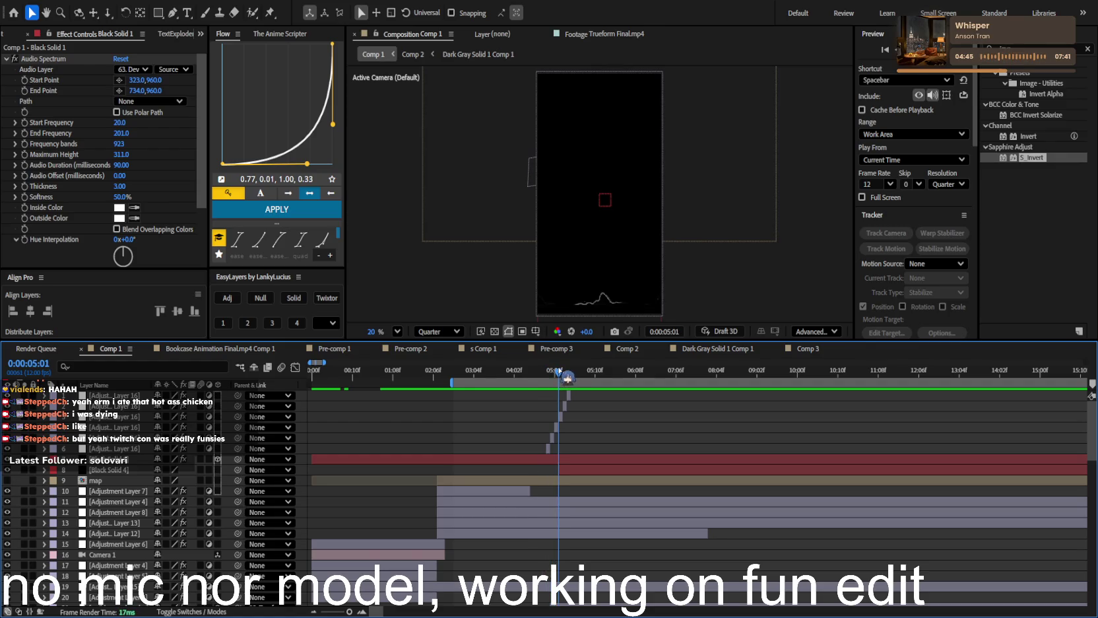
mouse_move(572, 377)
mouse_down()
mouse_move(539, 378)
mouse_move(537, 394)
mouse_up()
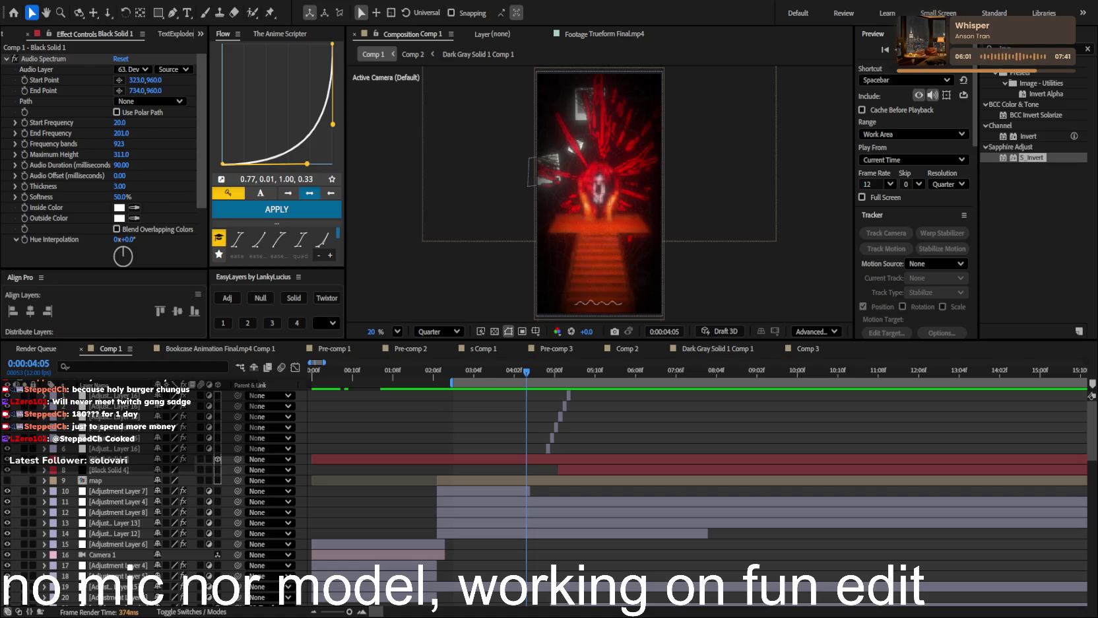
mouse_move(536, 374)
mouse_down()
mouse_move(606, 381)
mouse_move(474, 382)
mouse_up()
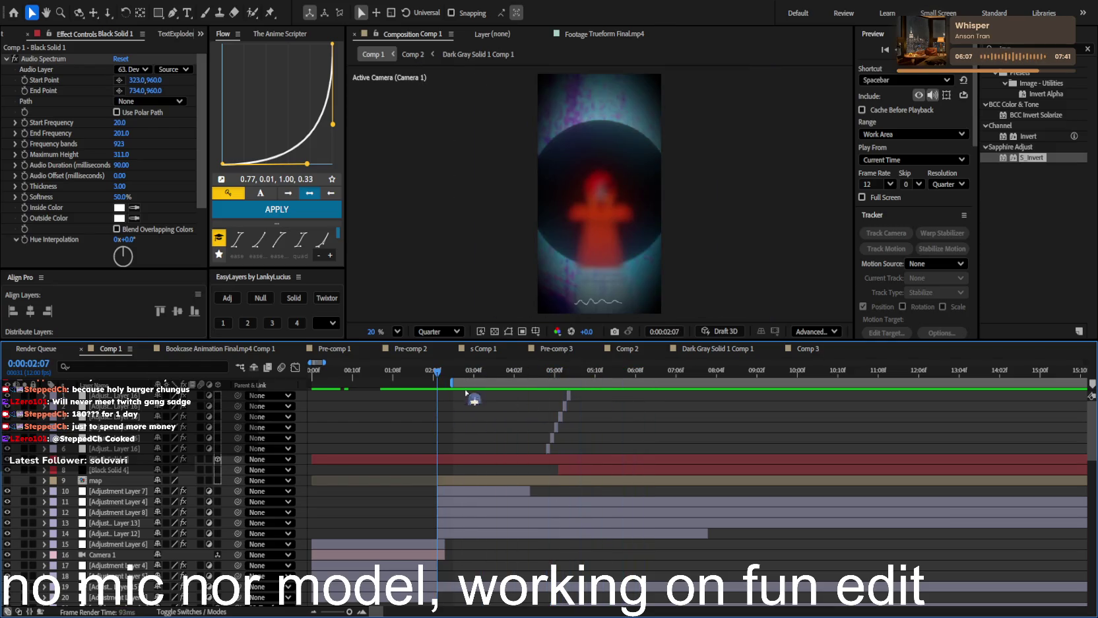
key(ctrl+shift+h)
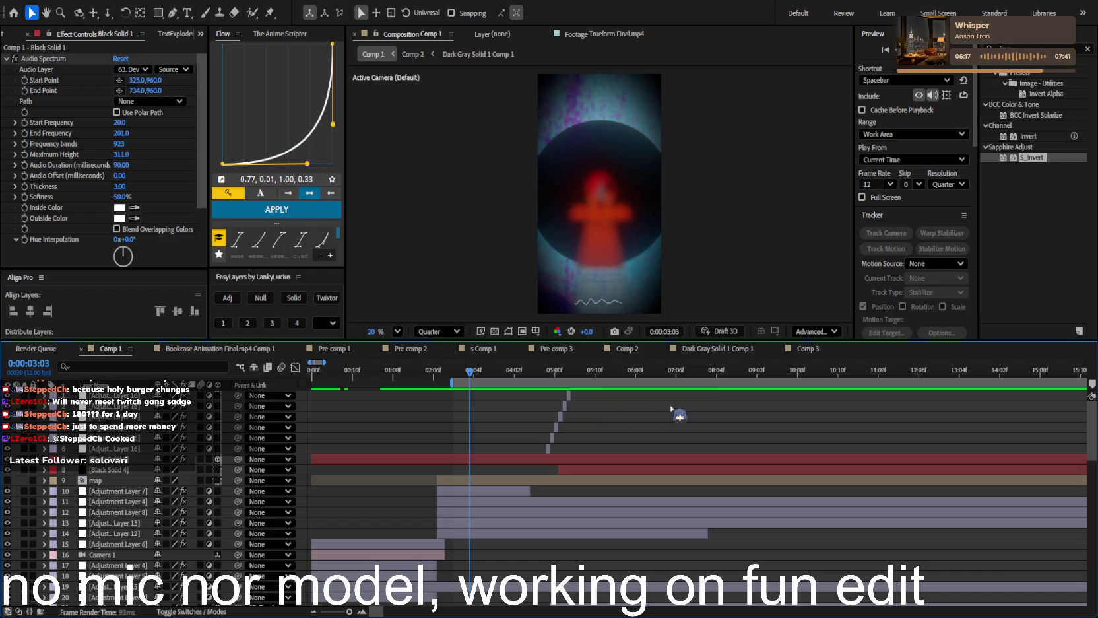
click(710, 390)
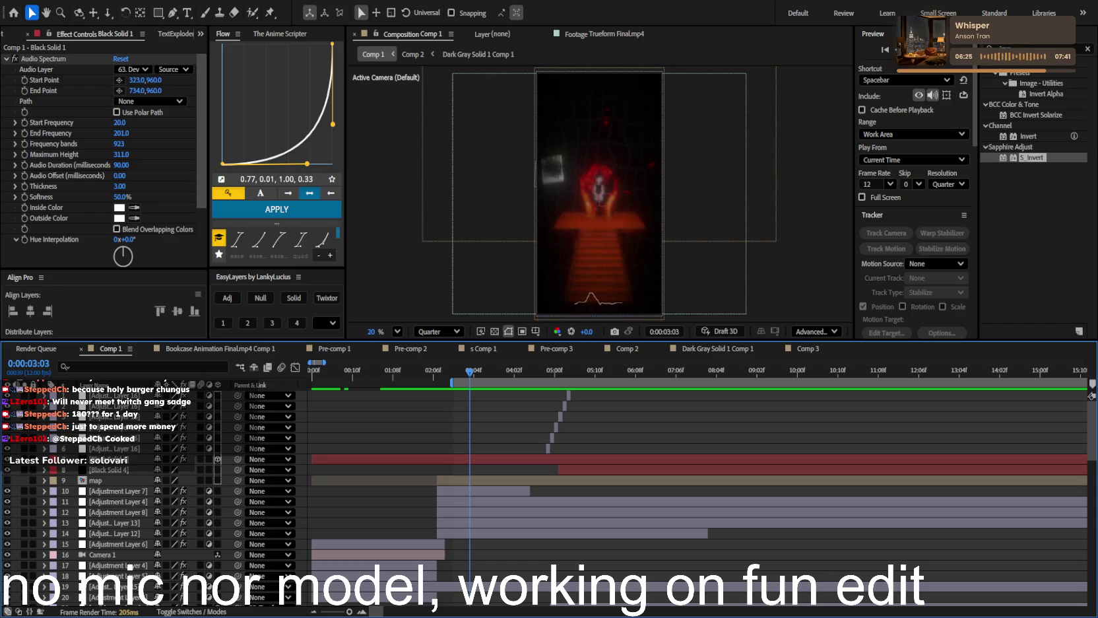
click(531, 371)
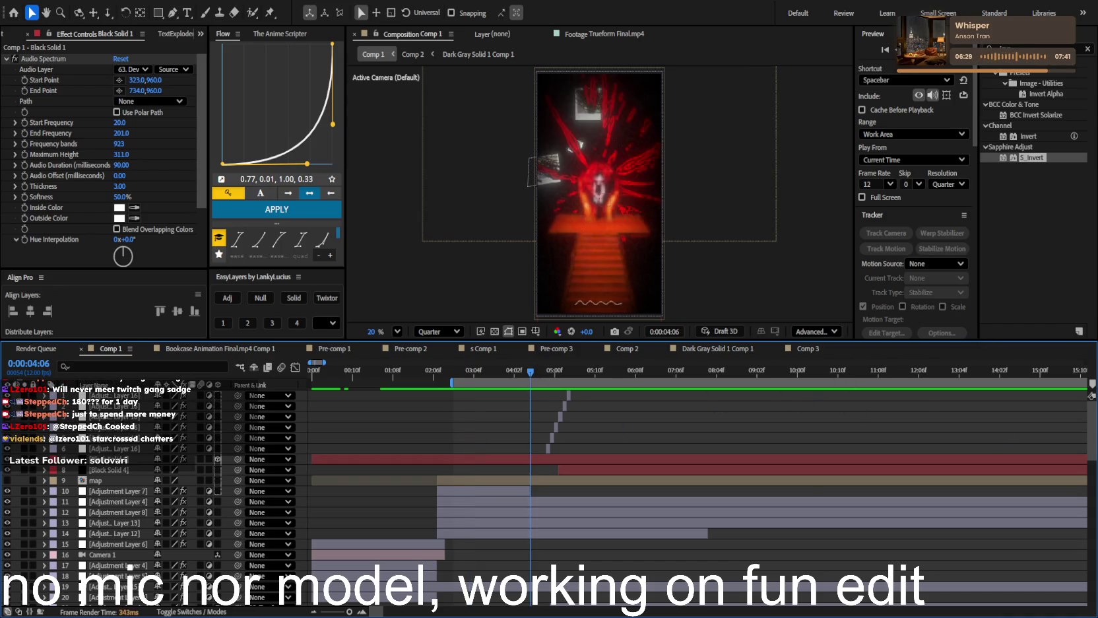
key(space)
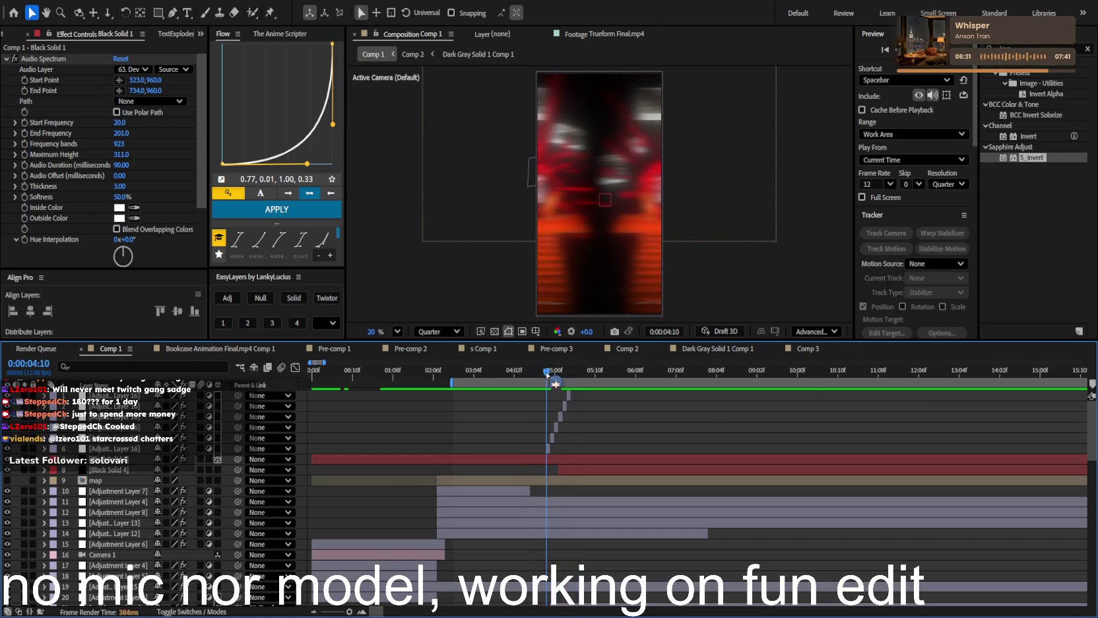
Check frames 0:00:04:06 to 0:00:05:03 and move the work area start later
drag(547, 374, 544, 374)
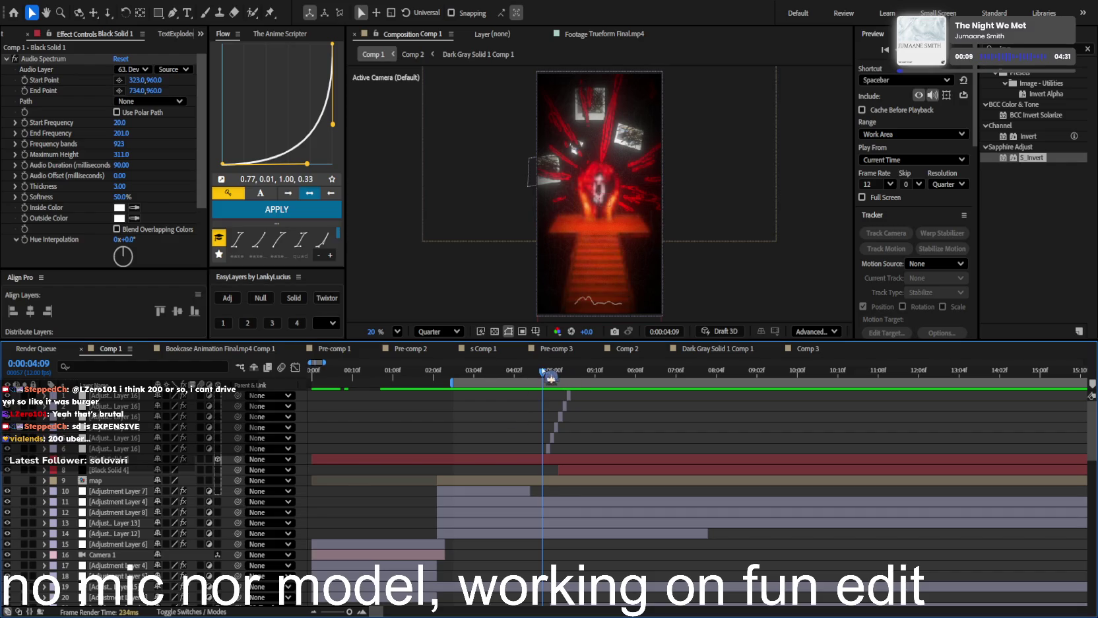
drag(561, 373, 532, 384)
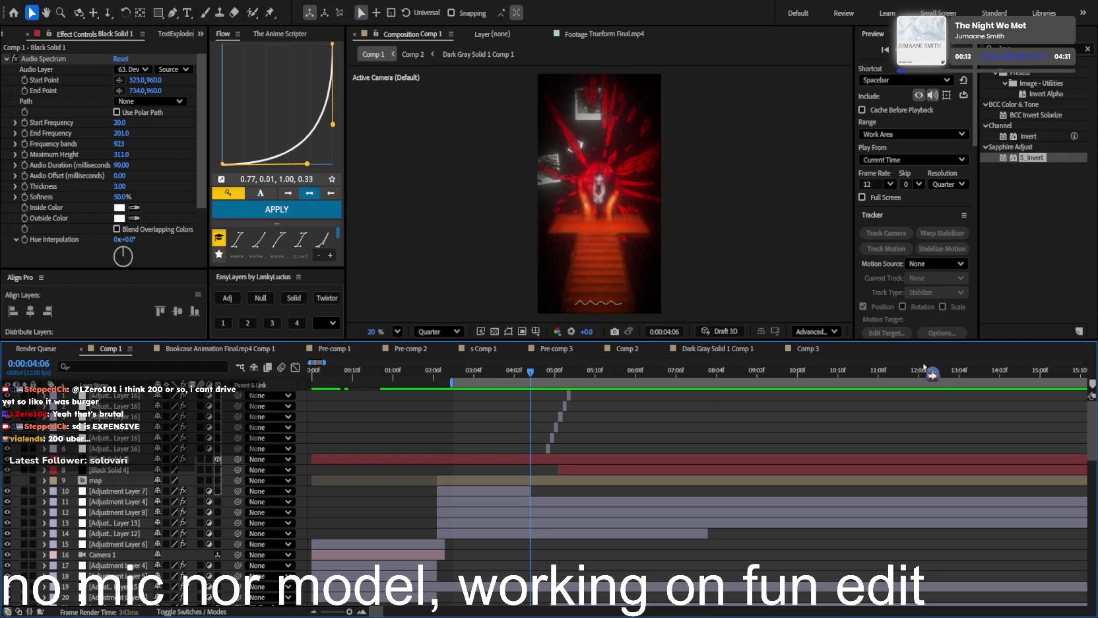
mouse_move(545, 380)
mouse_down()
mouse_move(569, 381)
mouse_move(543, 380)
mouse_up()
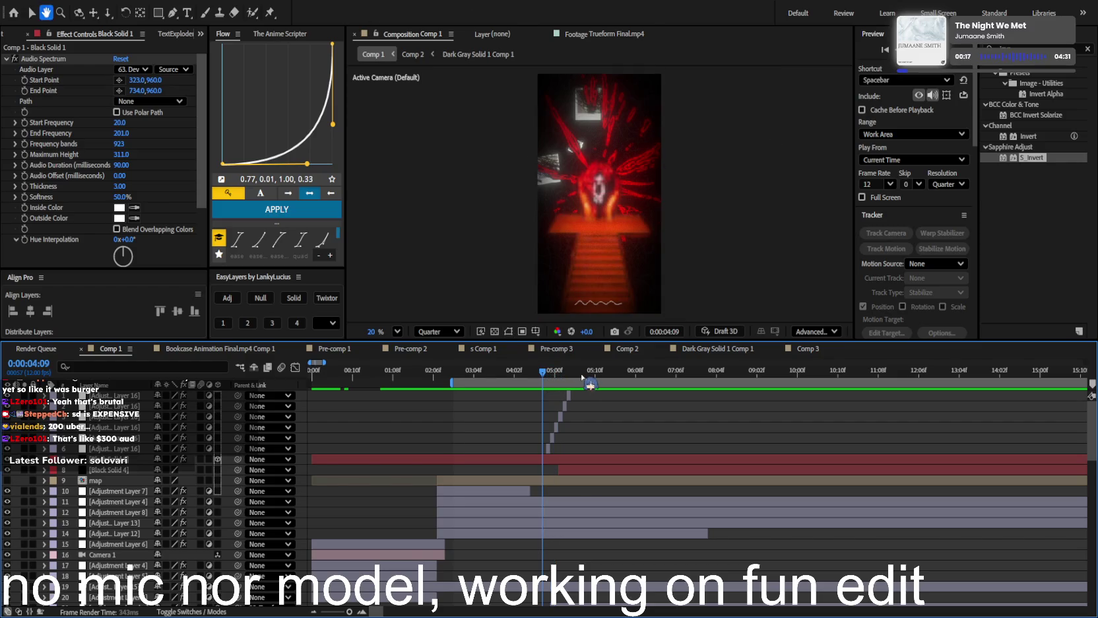
key(ctrl+shift+h)
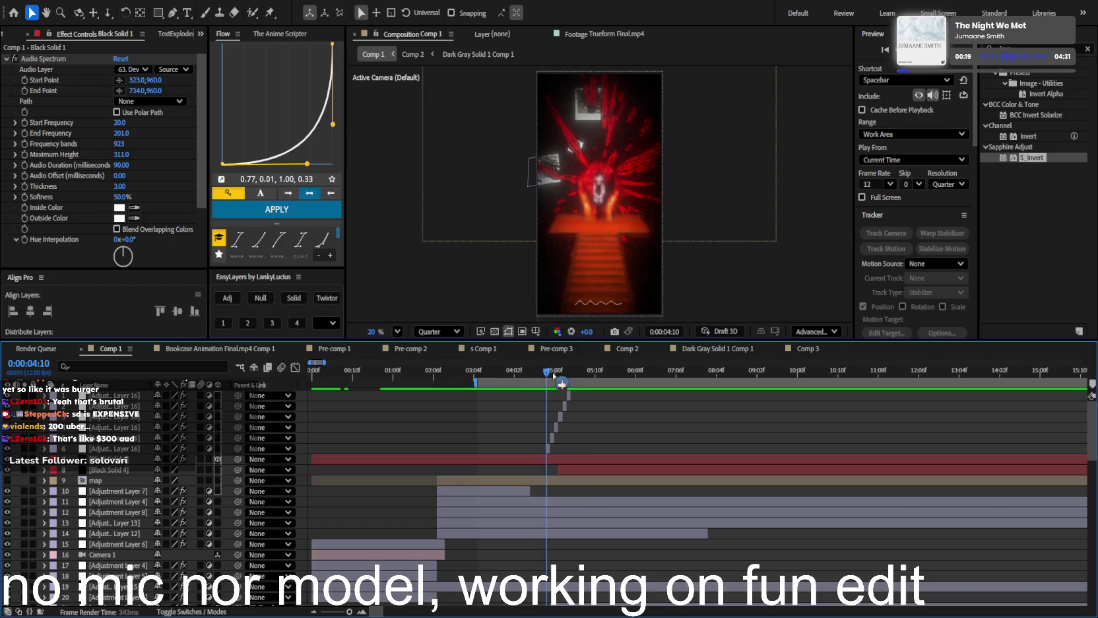
Zoom and scroll the Comp 1 timeline toward the 4-second area
scroll(614, 441, down, 3)
scroll(530, 449, down, 5)
scroll(530, 449, up, 3)
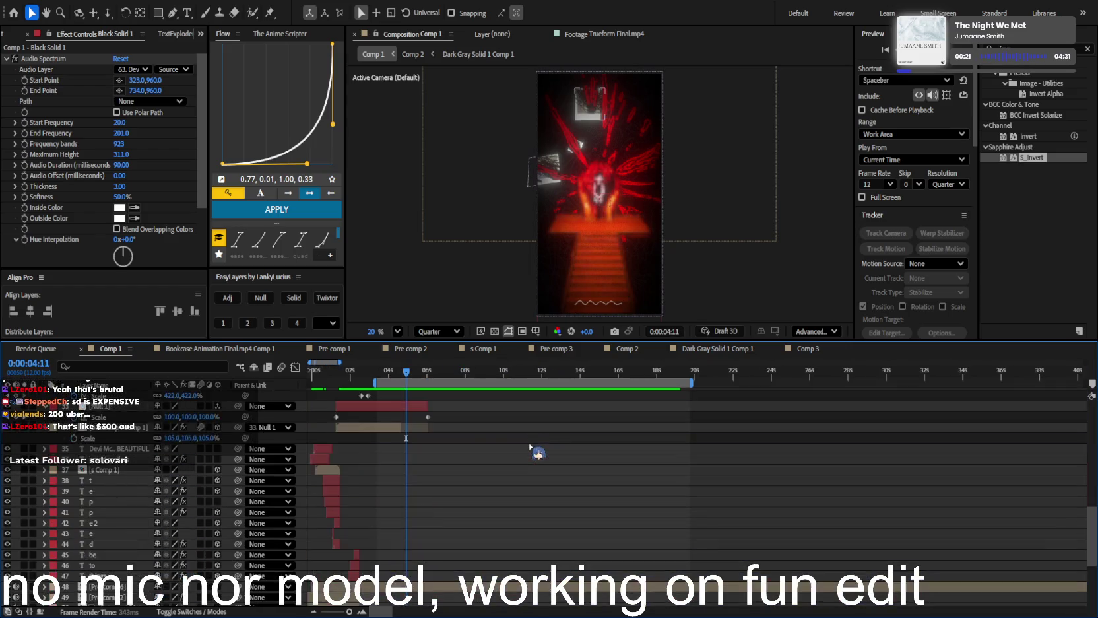
scroll(530, 447, up, 3)
scroll(530, 446, up, 3)
scroll(530, 444, up, 3)
scroll(530, 445, down, 2)
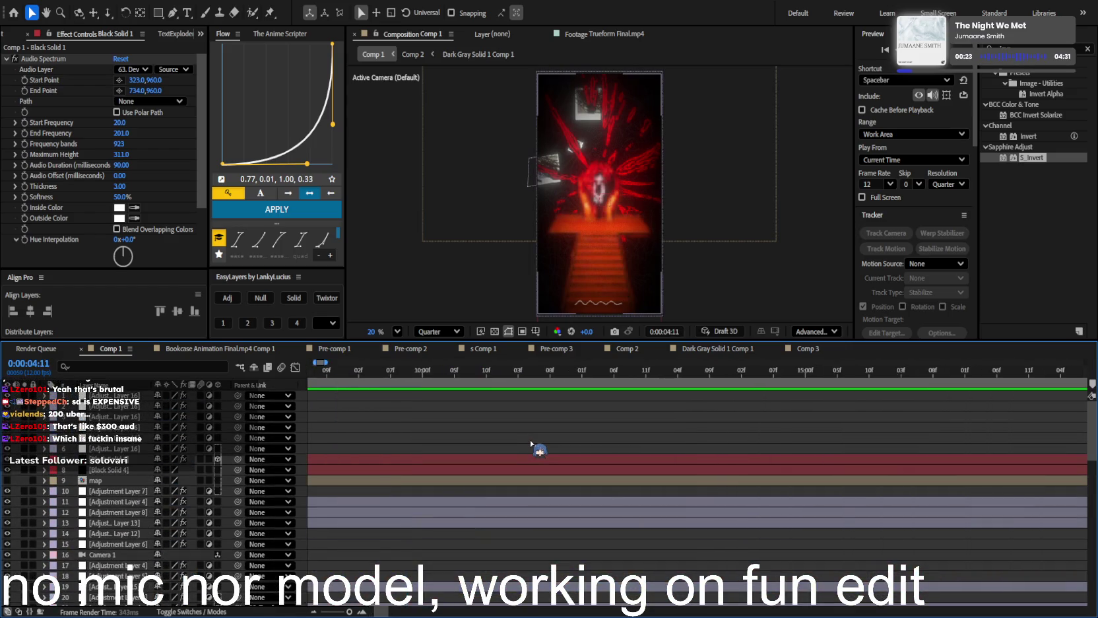
scroll(532, 443, down, 2)
scroll(528, 445, up, 2)
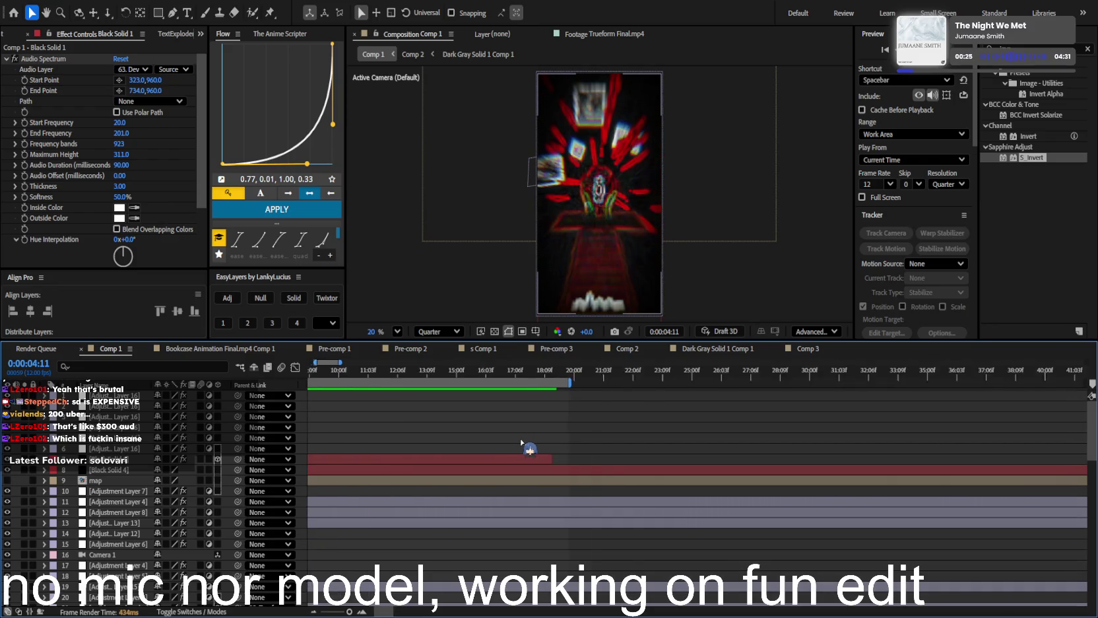
scroll(522, 446, up, 2)
scroll(522, 446, up, 2)
scroll(521, 444, up, 3)
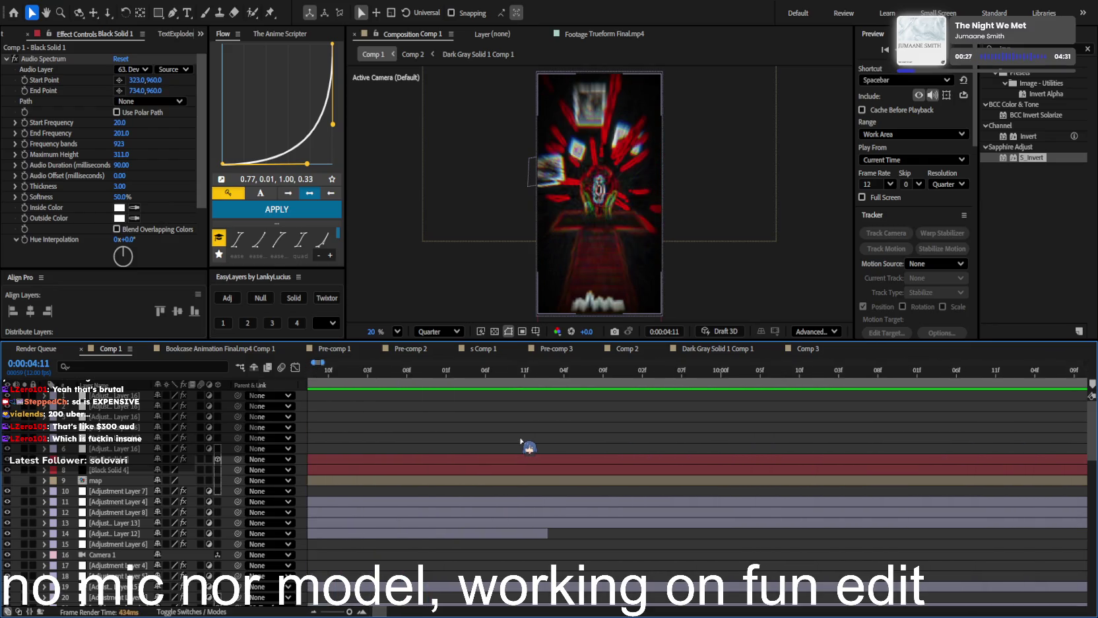
scroll(521, 440, up, 2)
scroll(521, 440, up, 2)
scroll(525, 446, left, 3)
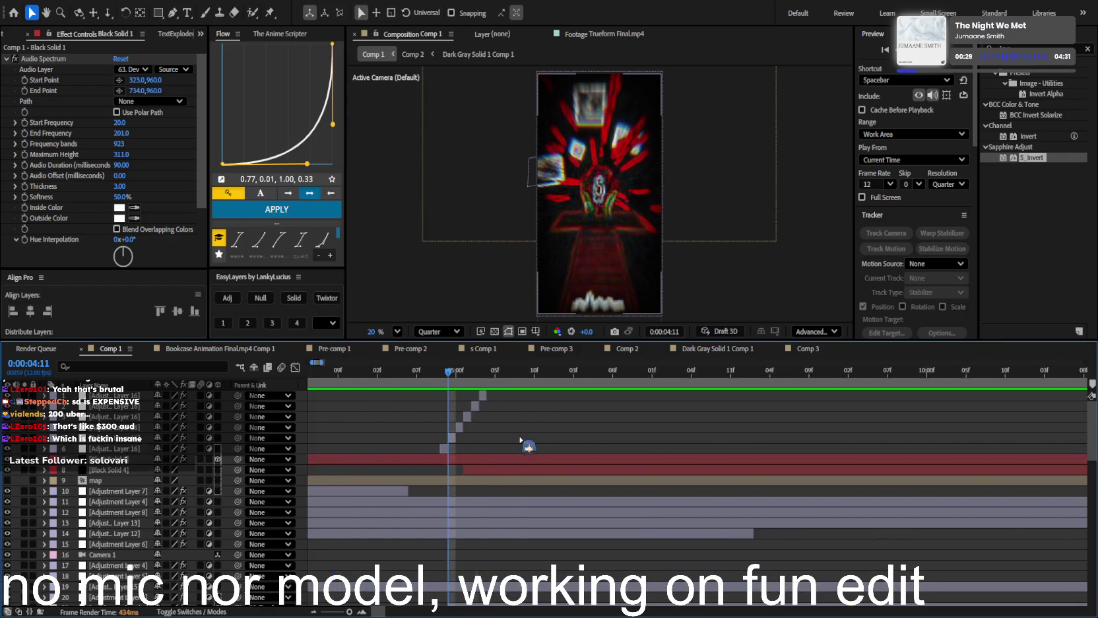
scroll(525, 445, left, 3)
Preview the edit from 0:00:04:08, then zoom out to the full 15-second span
click(510, 382)
drag(510, 383, 489, 391)
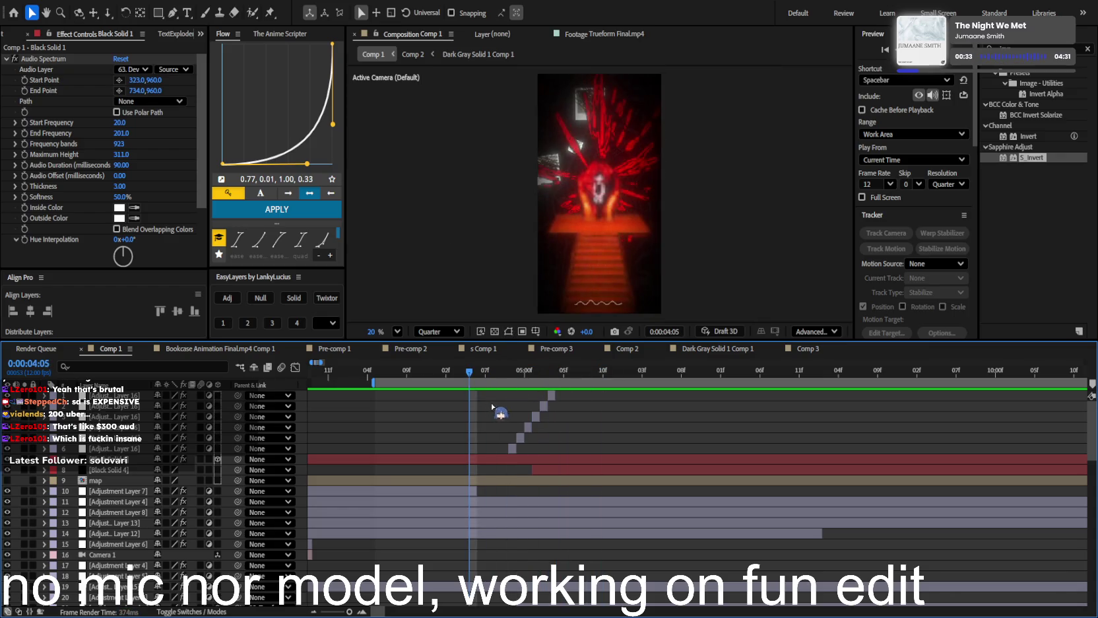
key(space)
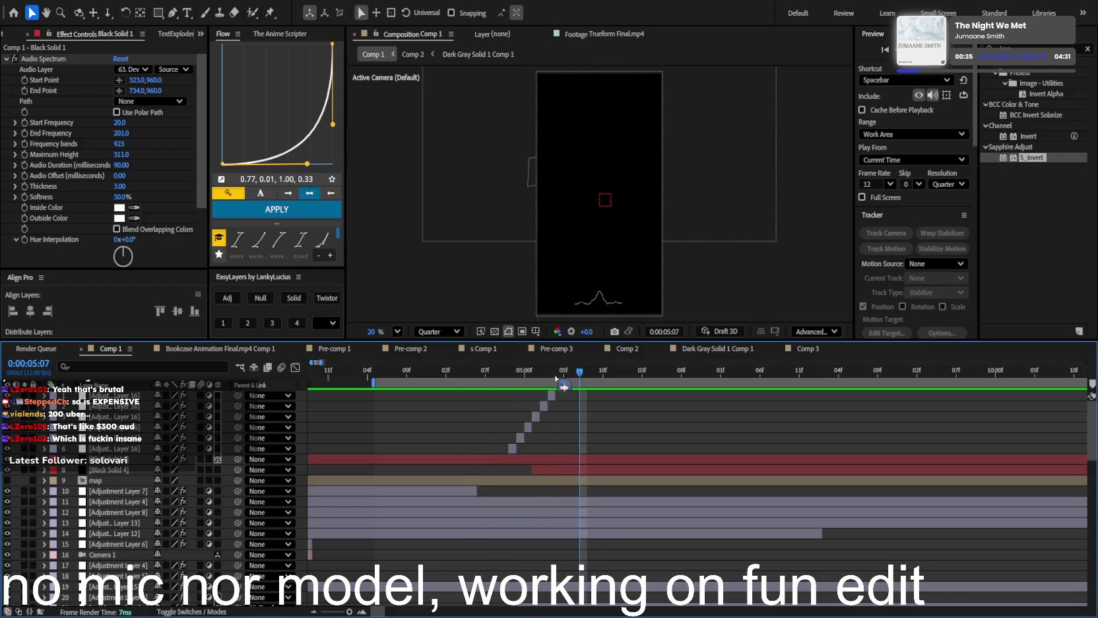
key(space)
key(minus)
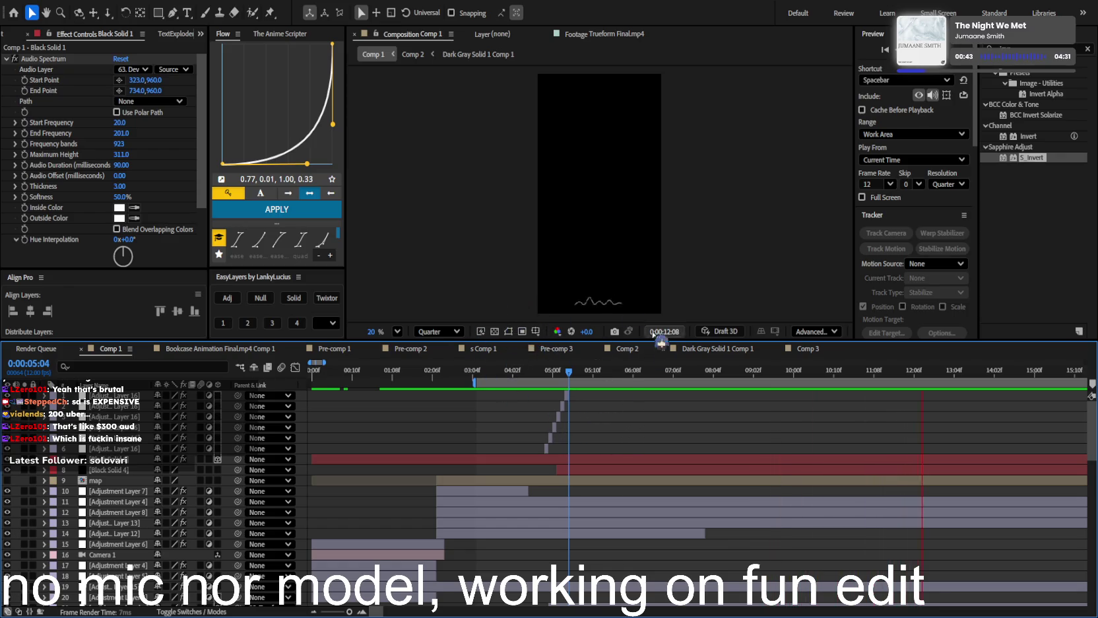
Zoom the timeline out, reset the work area start to zero, and preview from the beginning
key(minus)
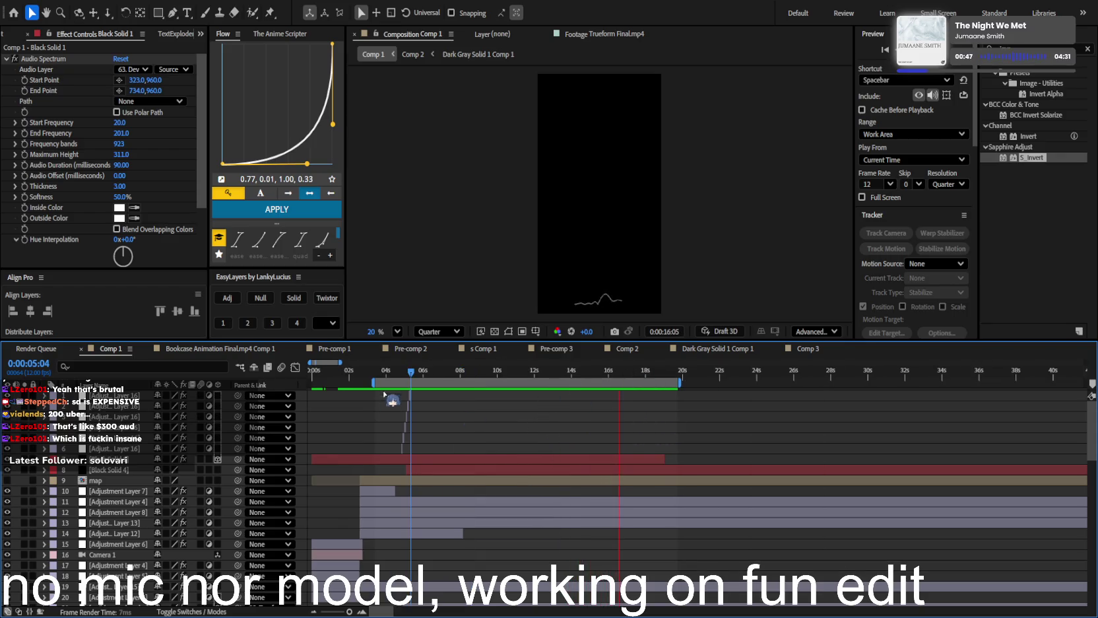
key(space)
drag(373, 383, 266, 397)
scroll(660, 413, up, 2)
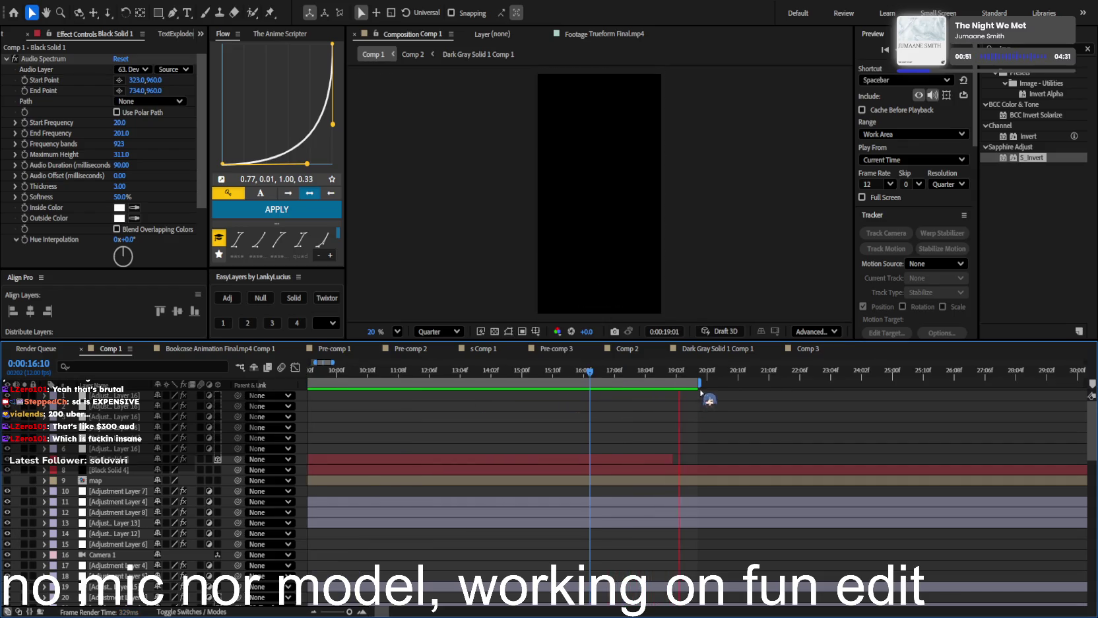
click(651, 374)
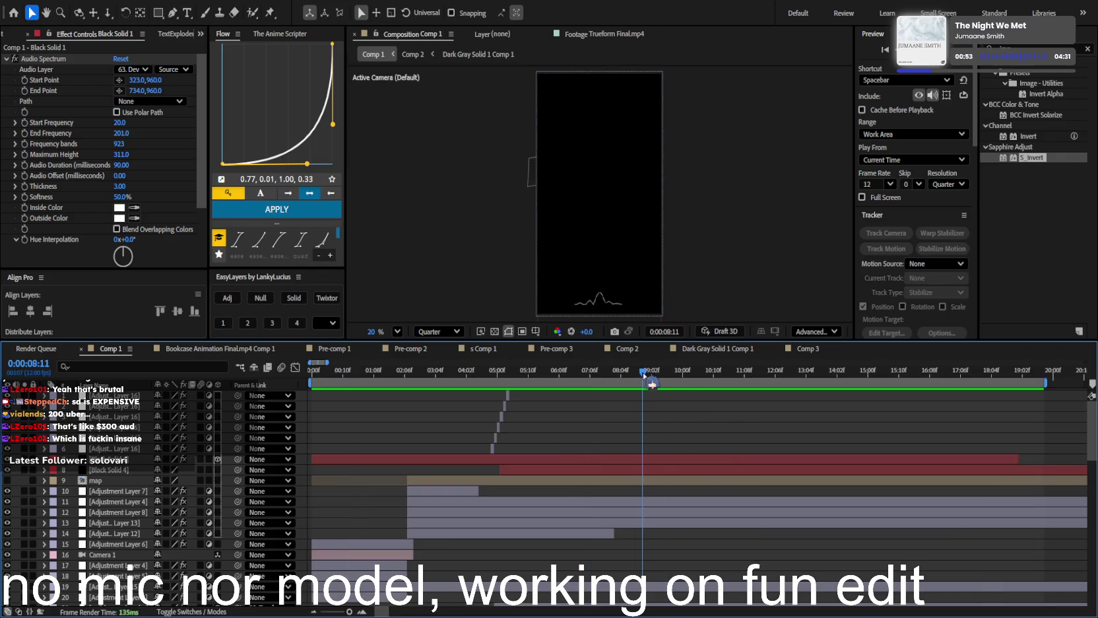
scroll(657, 396, down, 2)
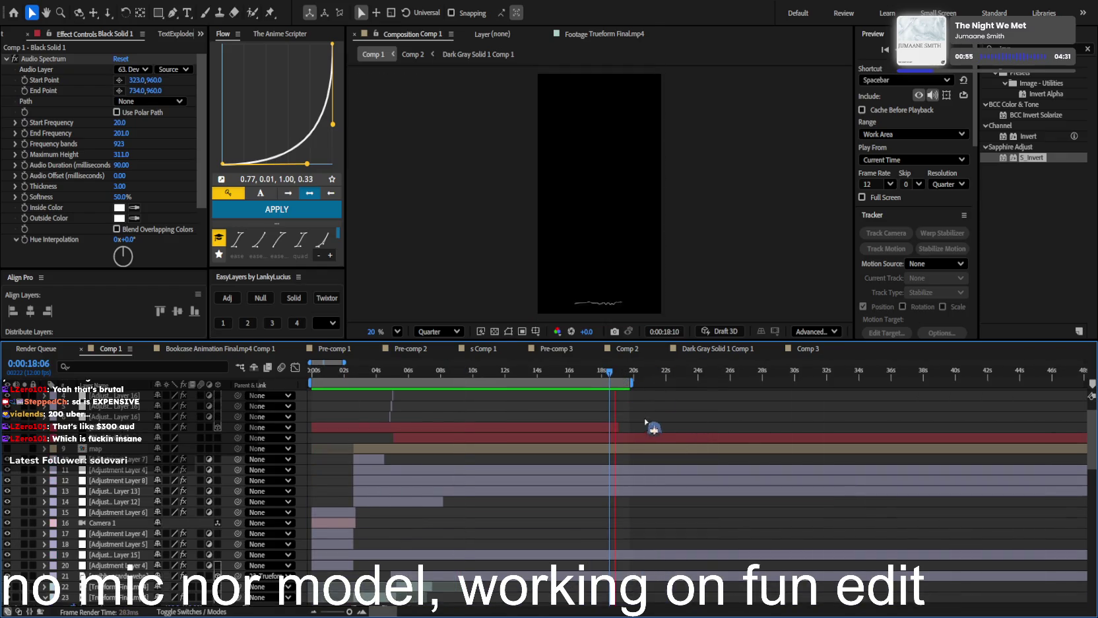
key(space)
Nudge the work area end slightly earlier and preview the ending from 16 seconds
drag(641, 385, 628, 383)
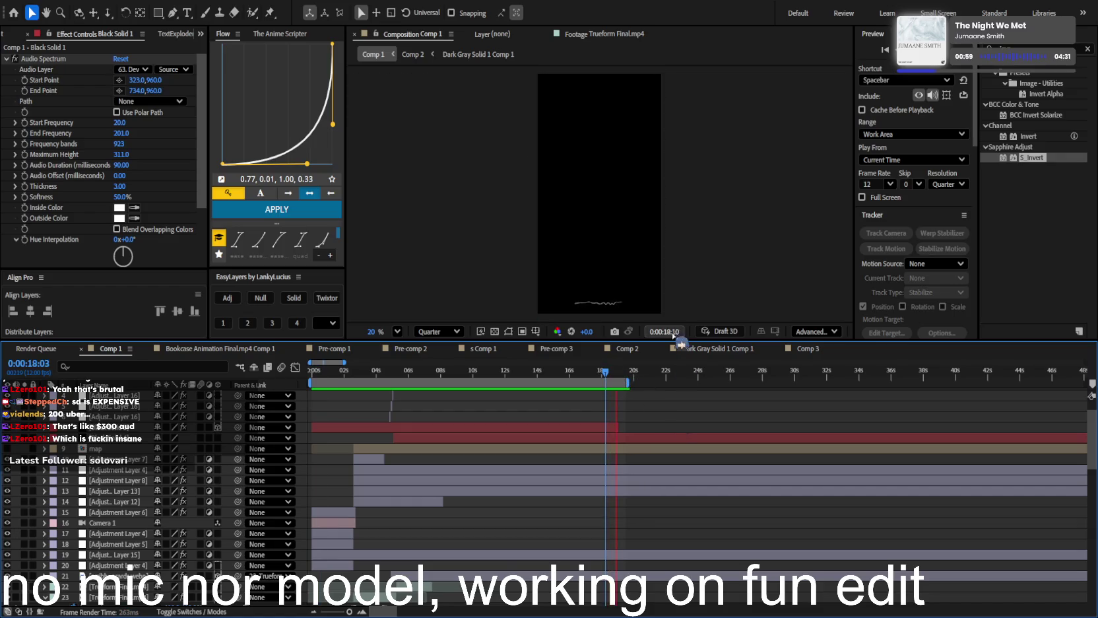
click(616, 378)
scroll(620, 382, up, 2)
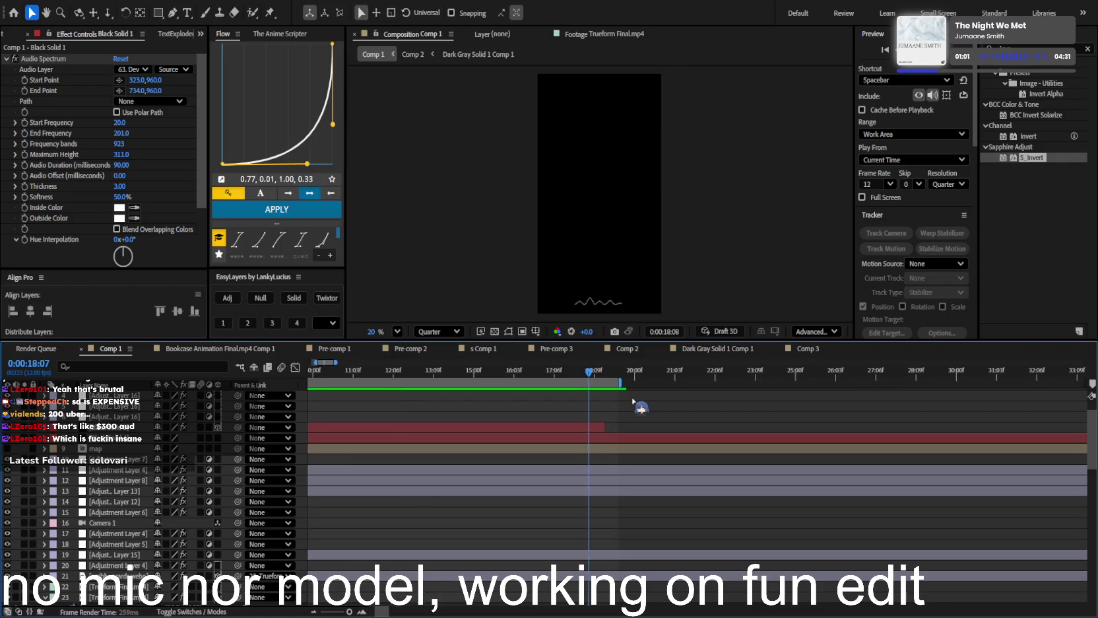
drag(620, 381, 511, 376)
key(space)
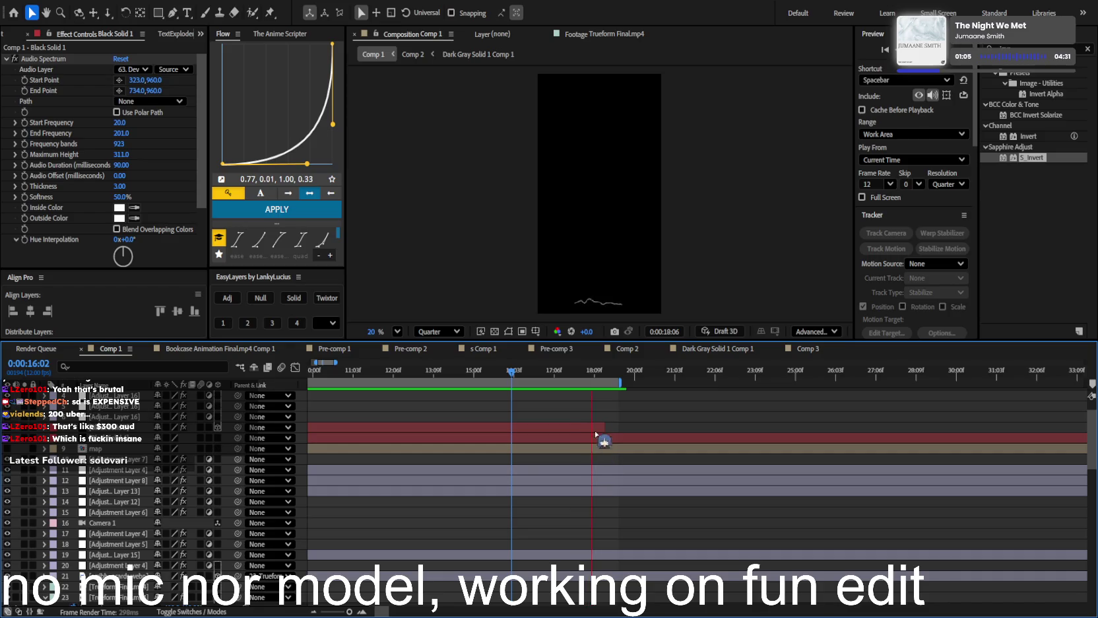
scroll(614, 379, down, 2)
key(Home)
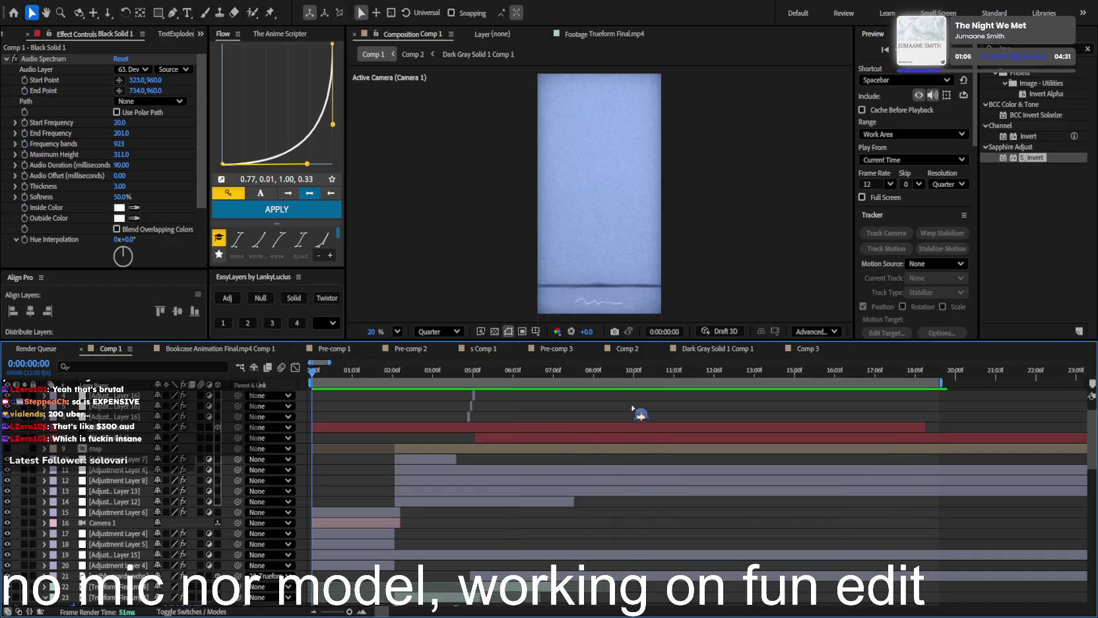
Replay the edit and preview the ending again from 17:10
key(space)
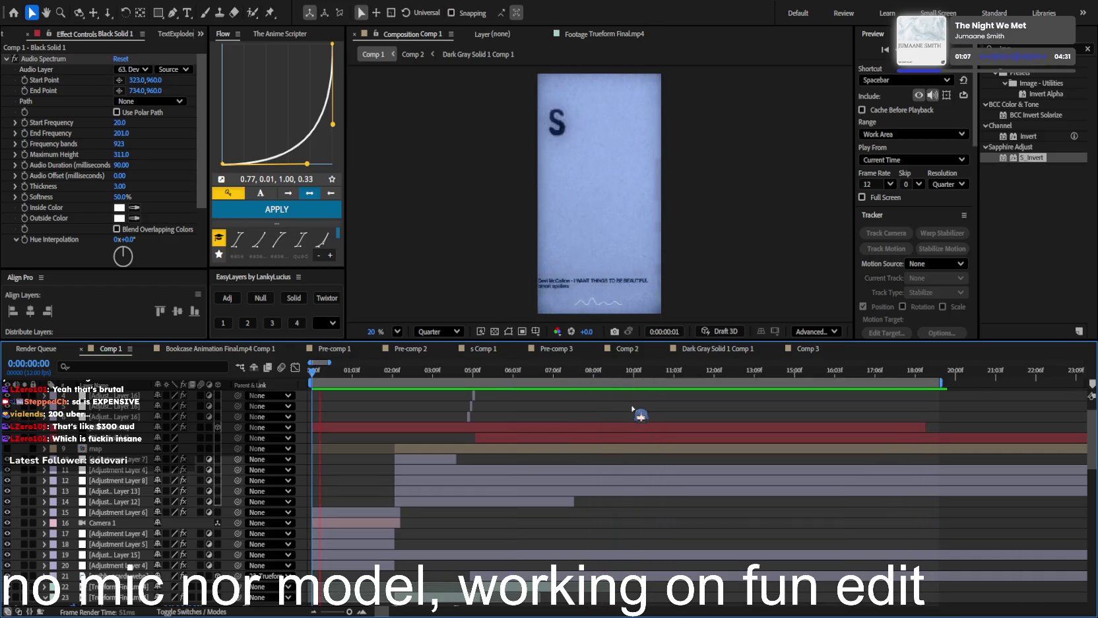
scroll(634, 408, down, 2)
click(683, 389)
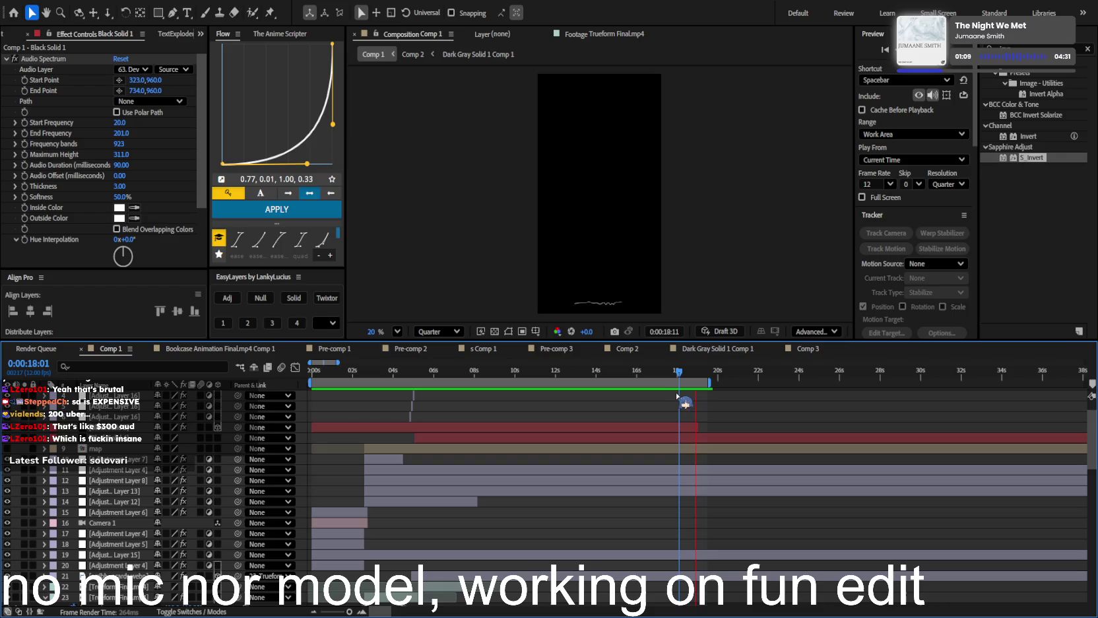
key(space)
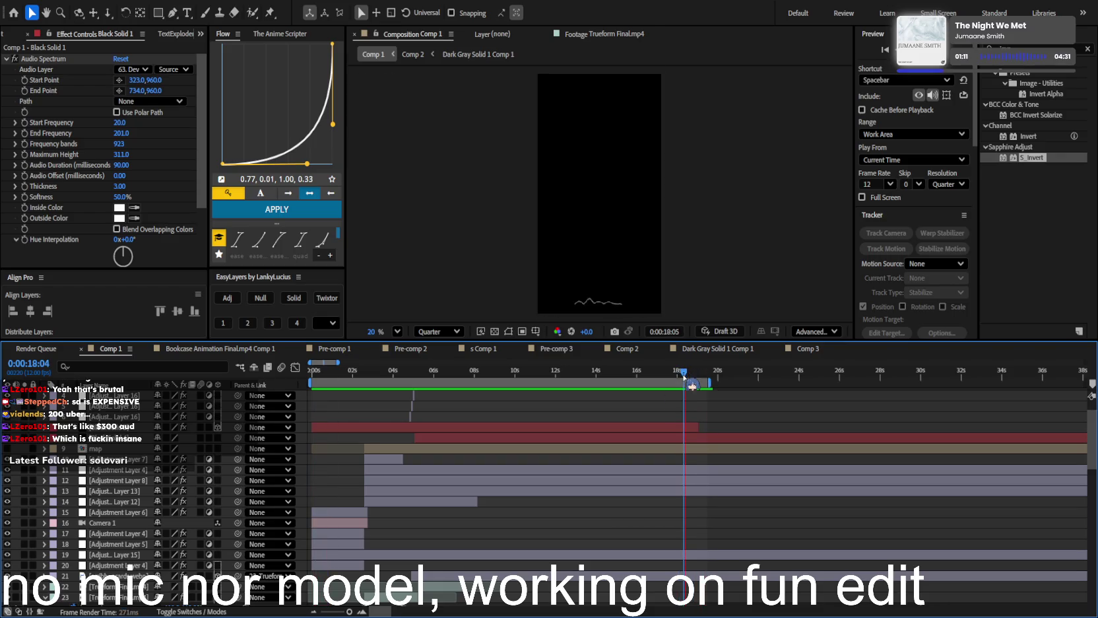
scroll(697, 396, up, 5)
click(739, 375)
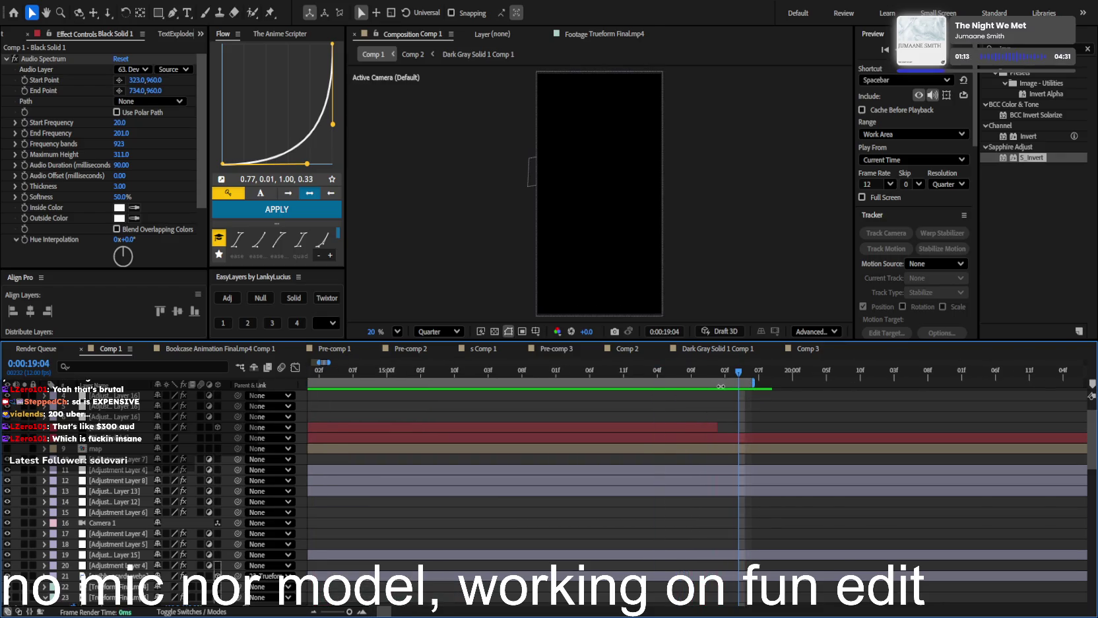
key(Page_Up)
key(Page_Up)
key(Page_Up)
key(Page_Up)
key(Page_Up)
key(Page_Up)
key(space)
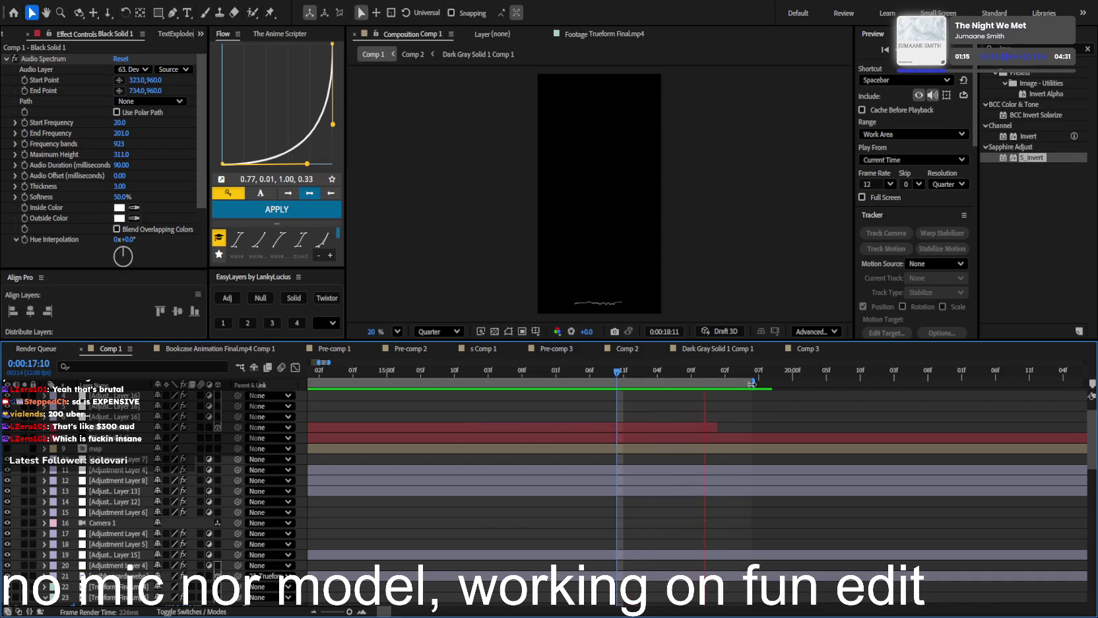
Pull the work area end in further, check frame 17:11, and replay from the start
drag(753, 382, 720, 382)
click(698, 373)
click(624, 373)
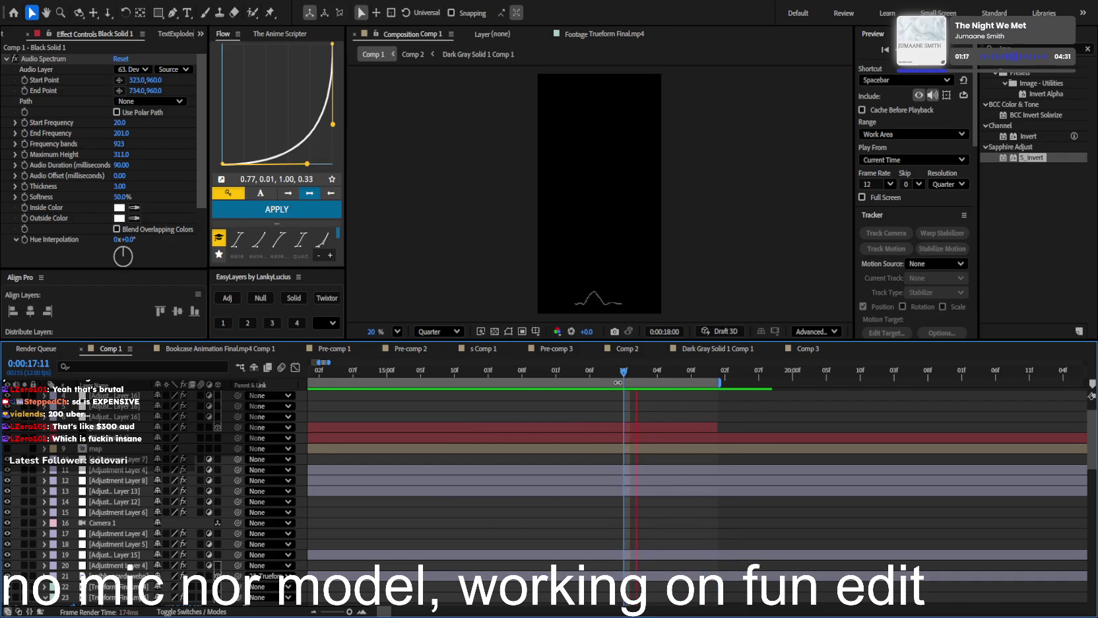
key(space)
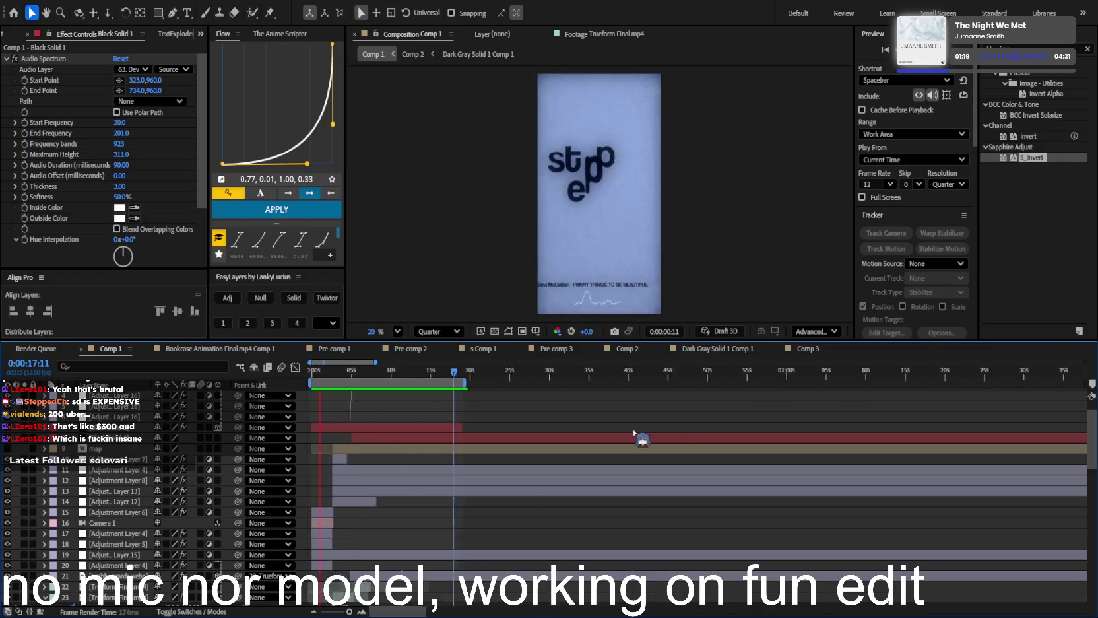
key(minus)
key(minus)
key(minus)
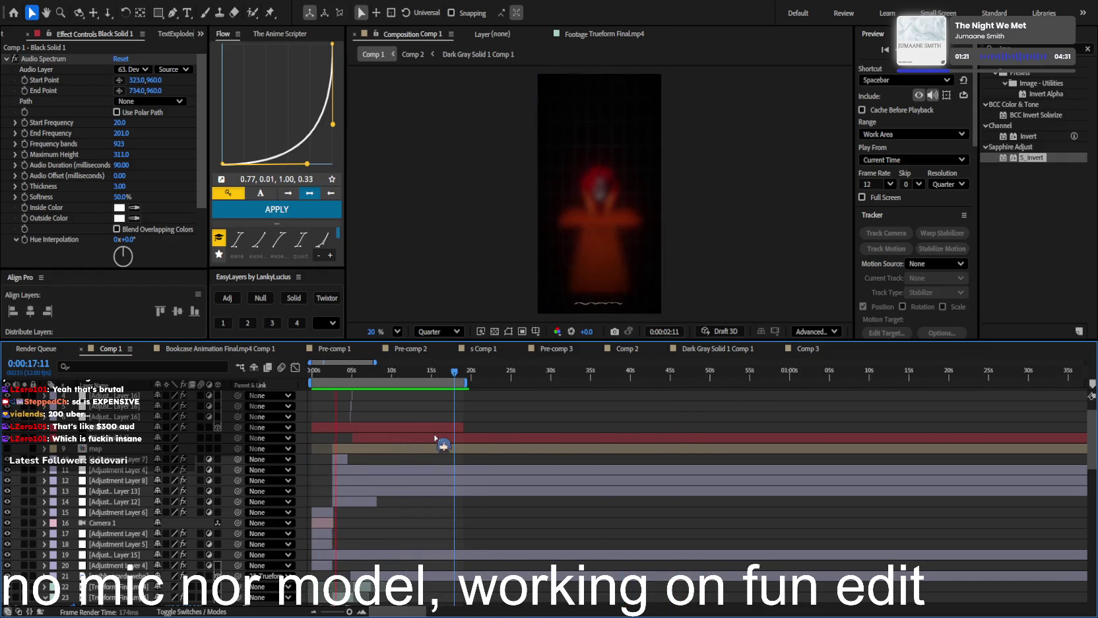
Check the spectrum line around 6:02 and 4:04, then settle on 3:07 showing the red character
key(equal)
key(equal)
key(equal)
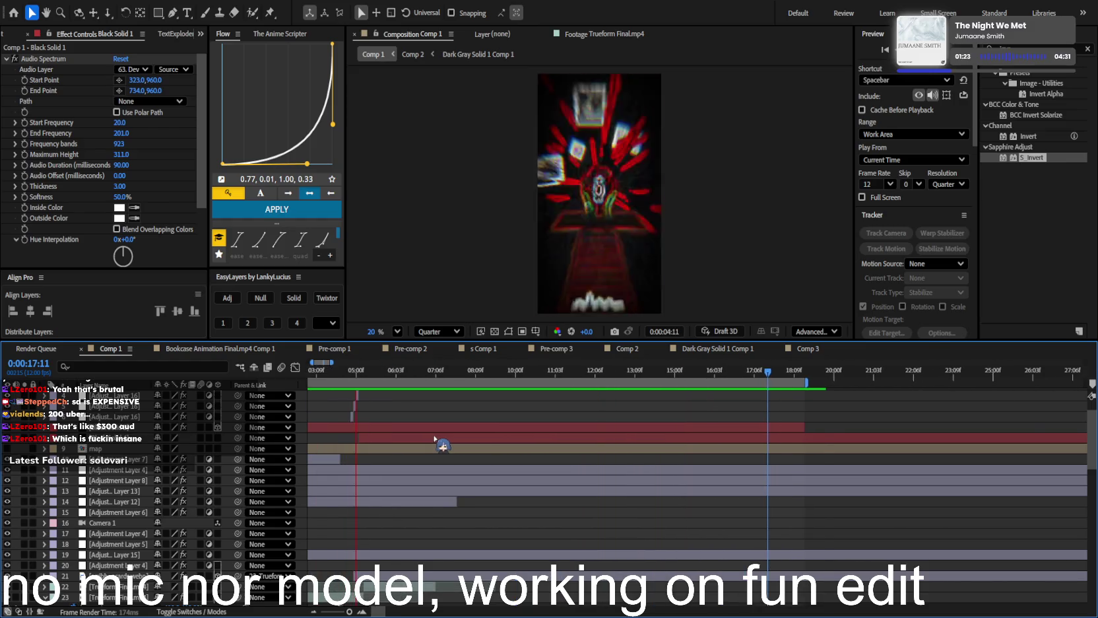
key(minus)
key(minus)
key(minus)
click(409, 377)
mouse_move(414, 385)
mouse_down()
mouse_move(390, 387)
mouse_move(404, 387)
mouse_up()
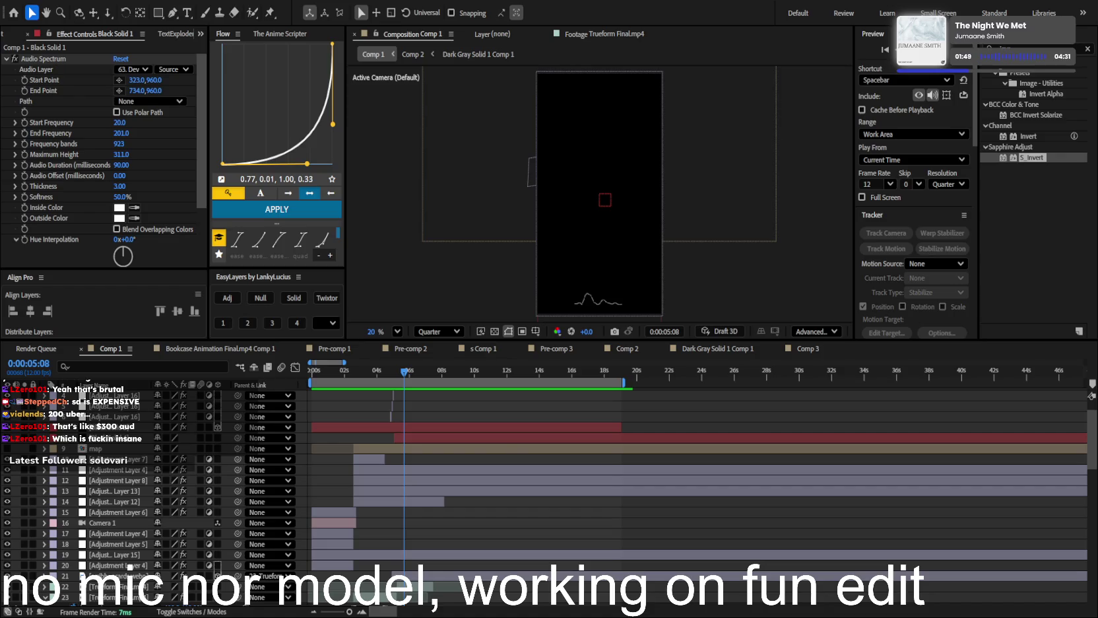
scroll(584, 427, down, 5)
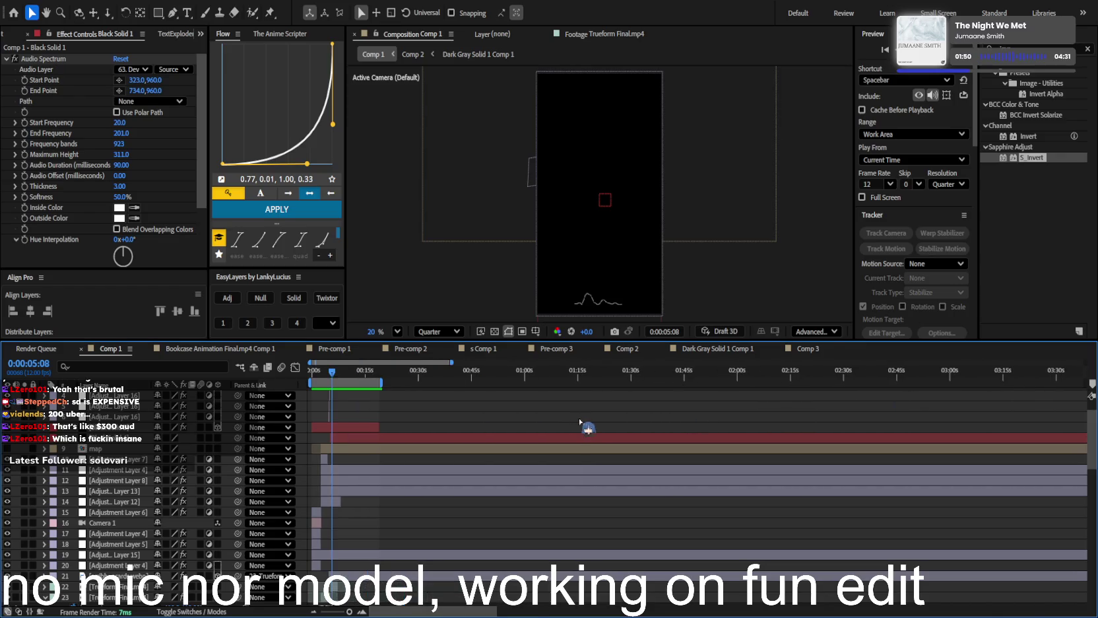
key(Home)
click(324, 373)
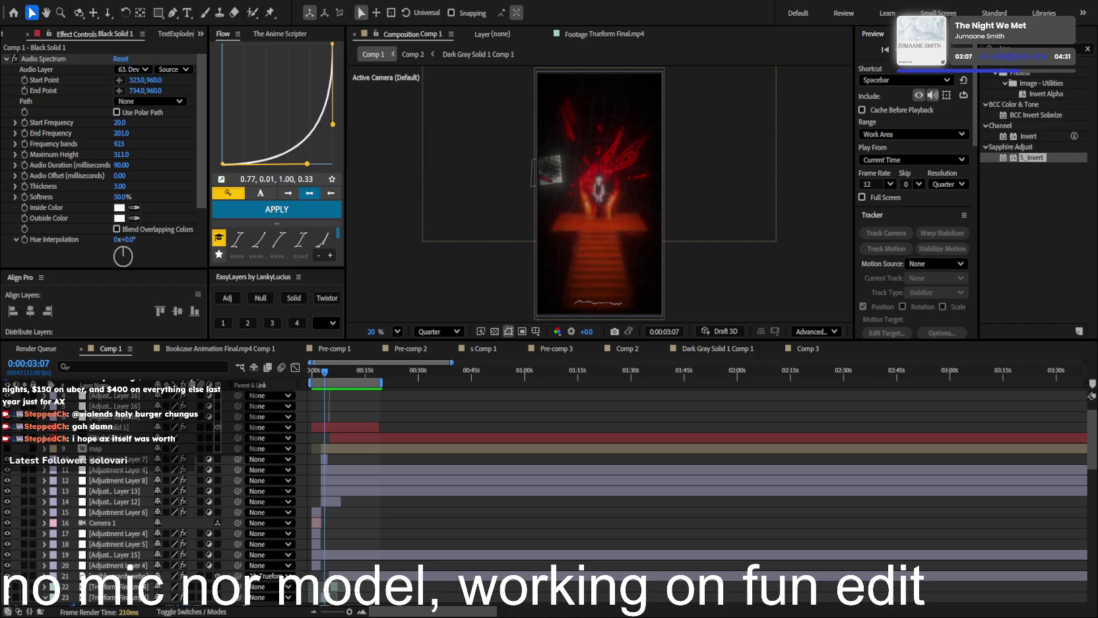
key(equal)
scroll(130, 565, up, 3)
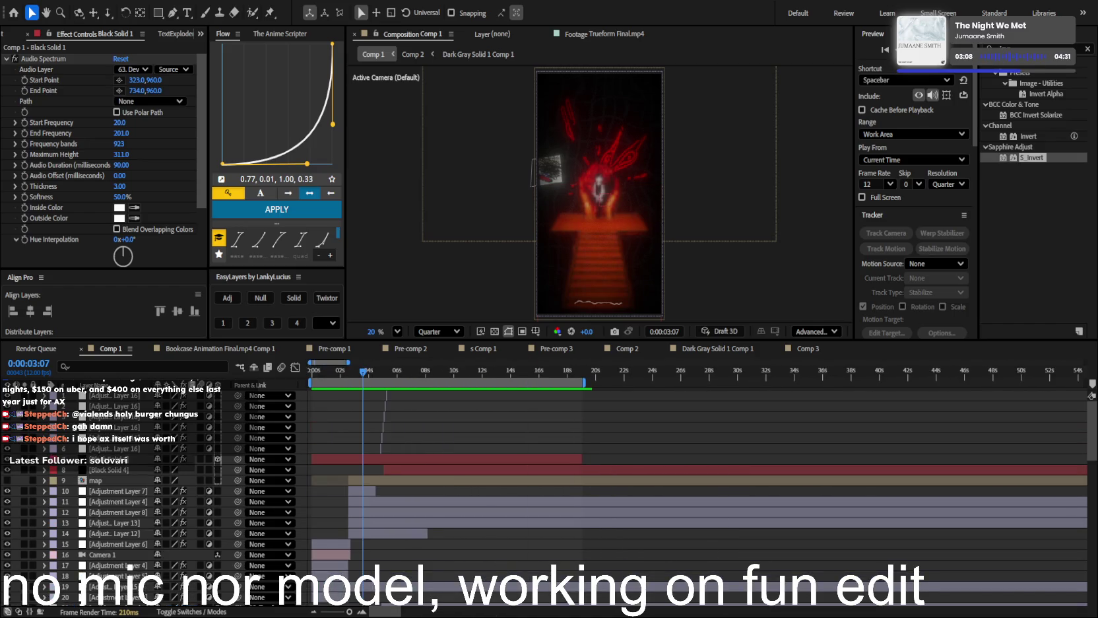
scroll(130, 566, down, 5)
scroll(130, 566, down, 5)
scroll(131, 567, down, 5)
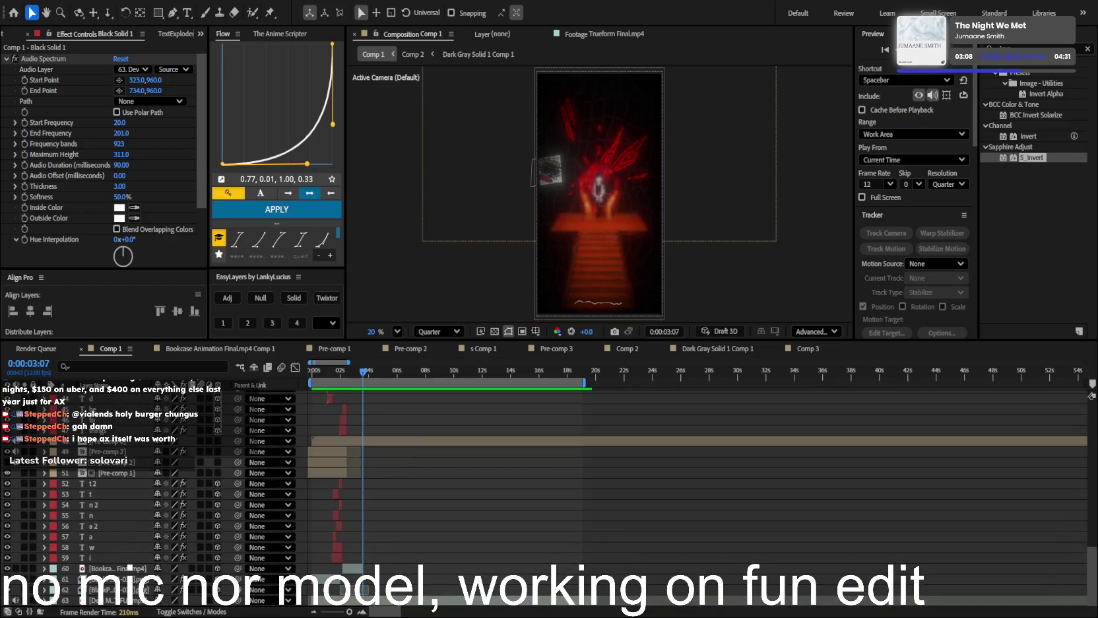
scroll(132, 567, up, 5)
scroll(132, 567, down, 5)
scroll(130, 566, up, 10)
scroll(130, 565, up, 5)
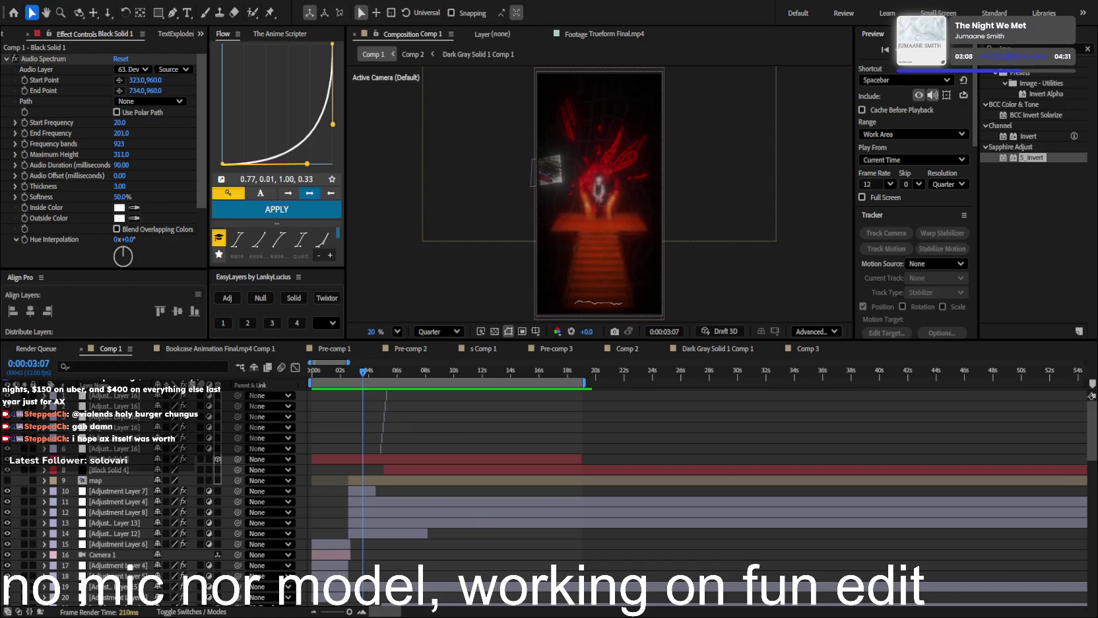
mouse_move(381, 373)
mouse_down()
mouse_move(309, 380)
mouse_move(358, 375)
mouse_up()
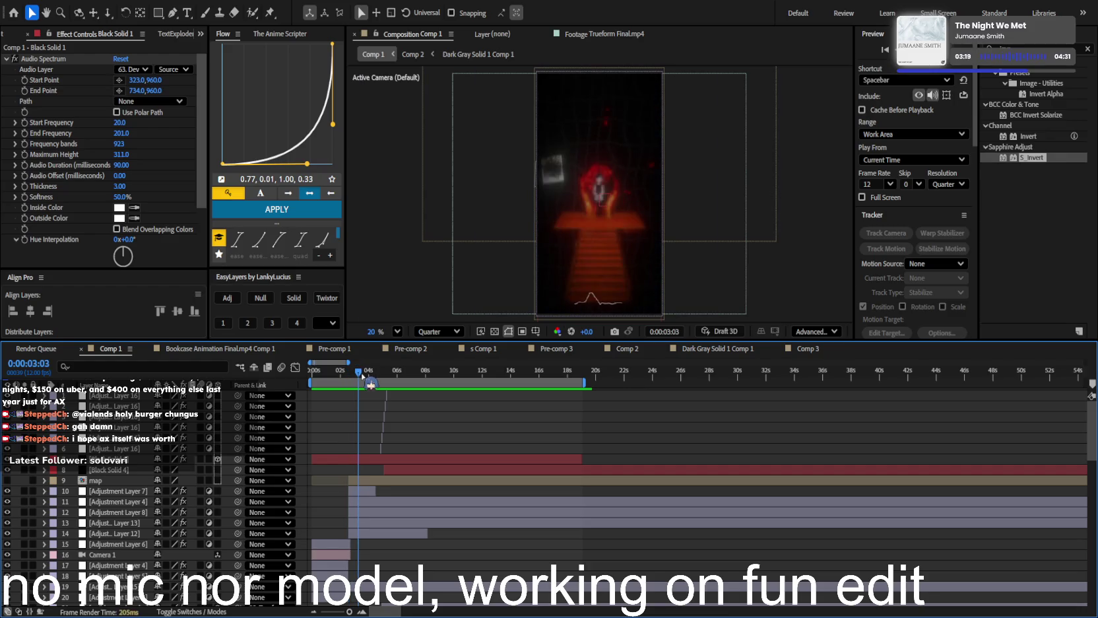
scroll(421, 432, up, 2)
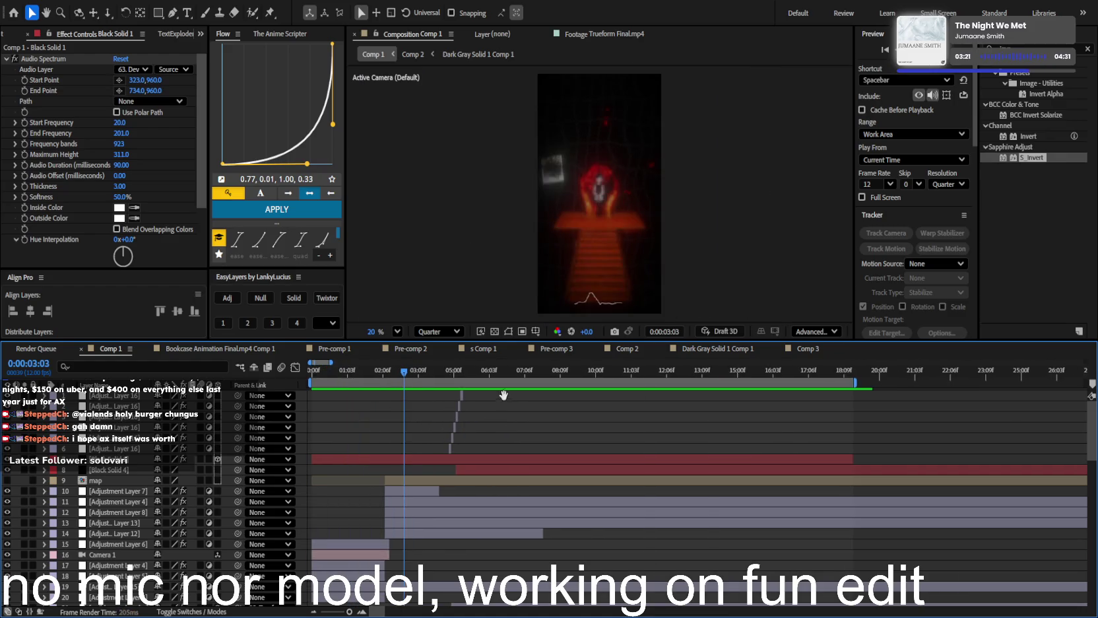
key(Page_Up)
scroll(475, 420, down, 3)
drag(374, 376, 322, 379)
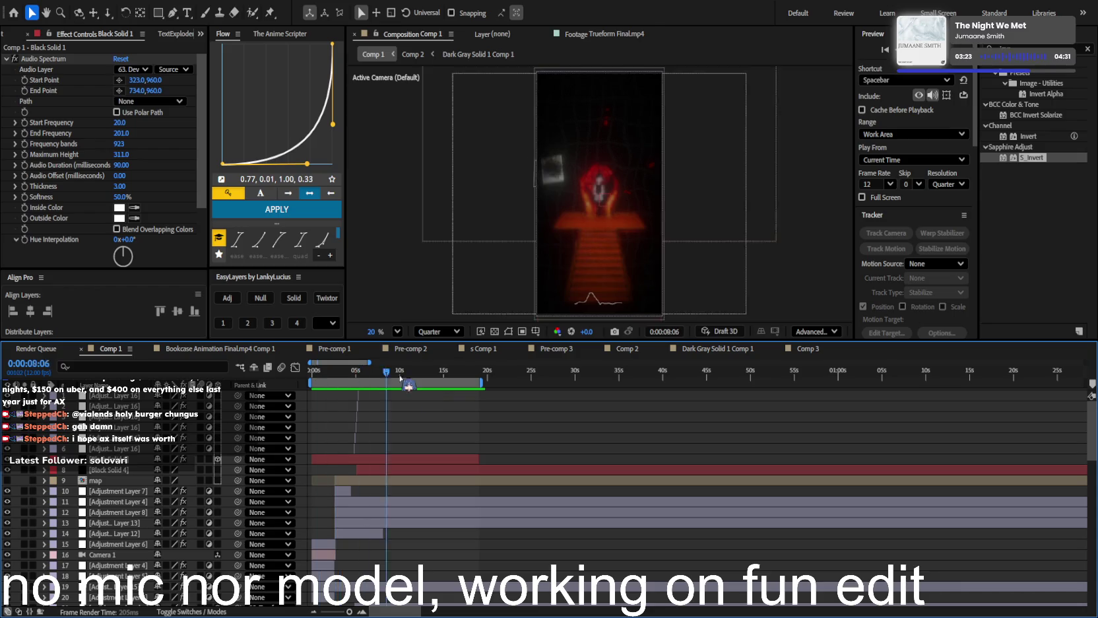
click(380, 375)
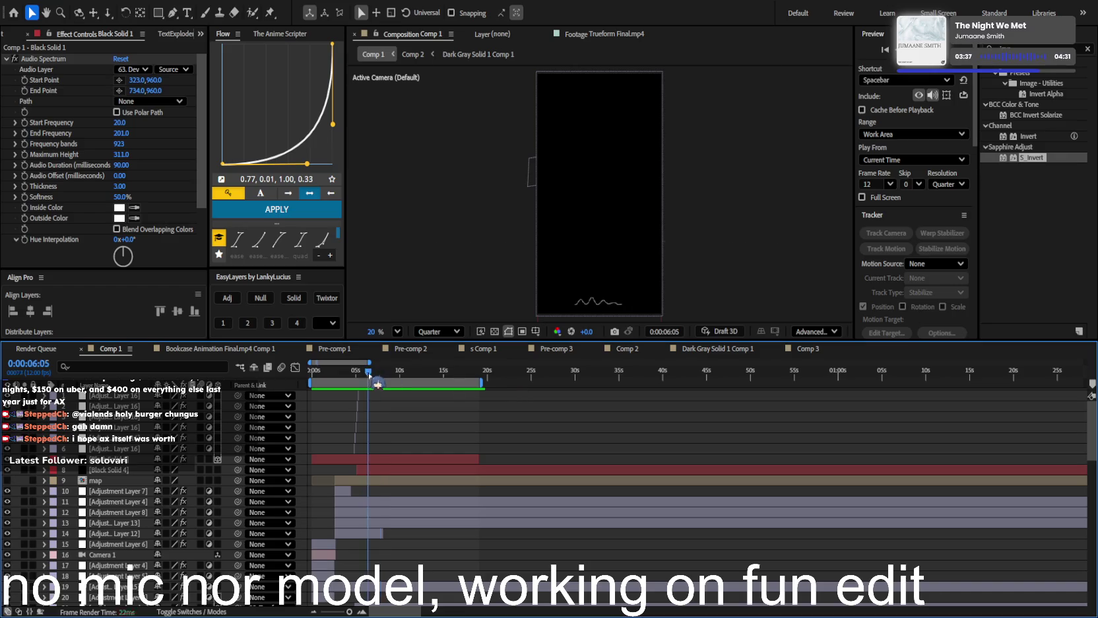
drag(368, 380, 332, 388)
key(Home)
key(space)
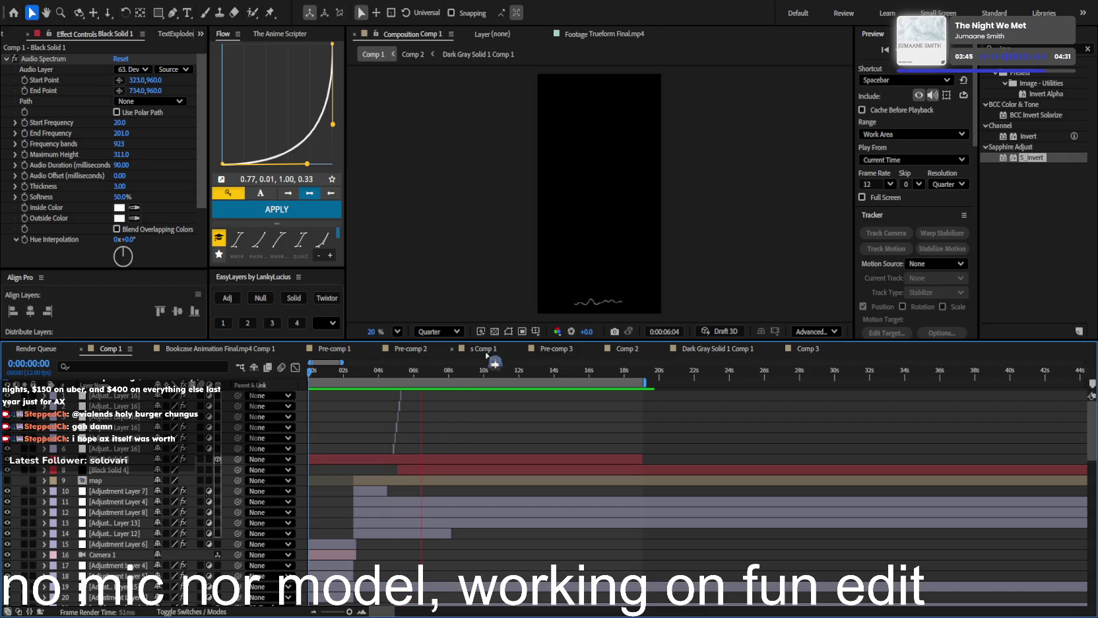
click(411, 374)
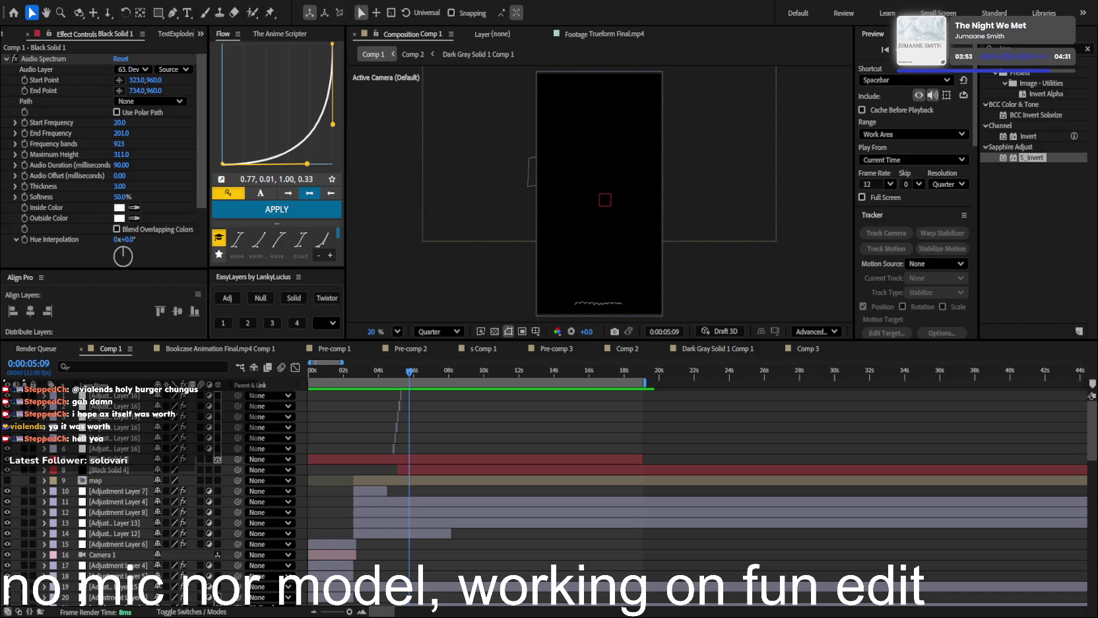
mouse_move(409, 373)
mouse_down()
mouse_move(347, 381)
mouse_move(394, 387)
mouse_up()
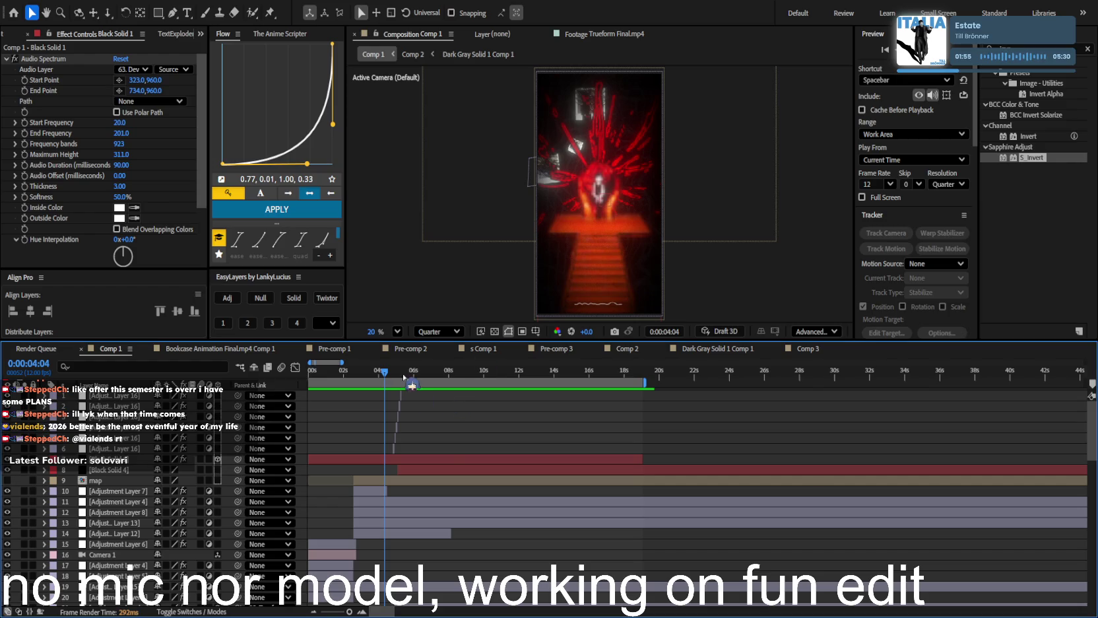
mouse_move(409, 371)
mouse_down()
mouse_move(455, 363)
mouse_move(317, 371)
mouse_move(410, 362)
mouse_up()
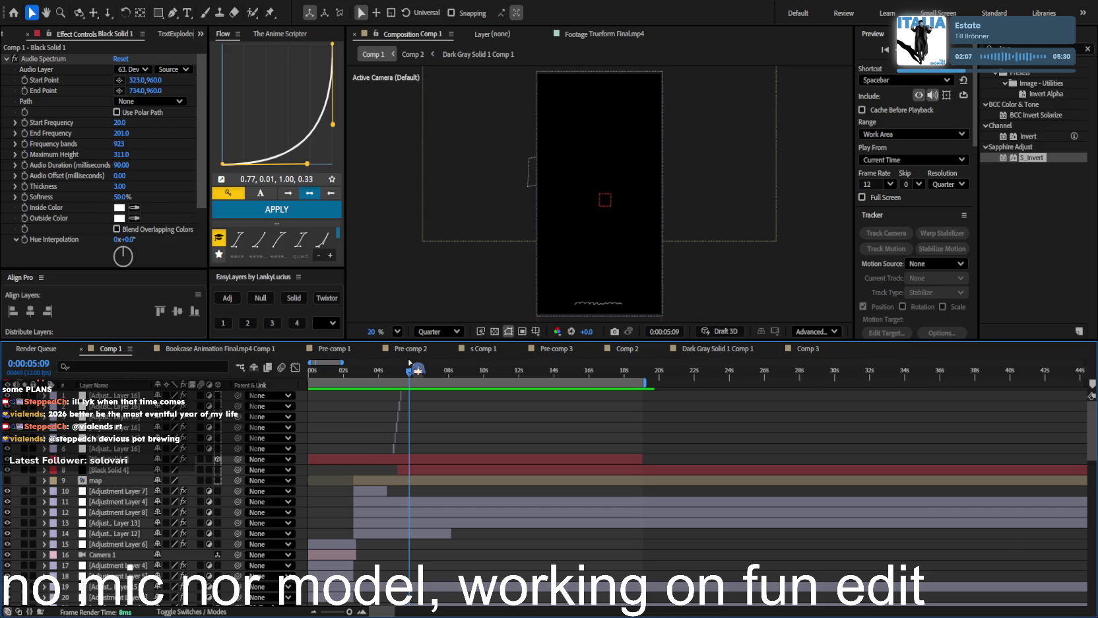